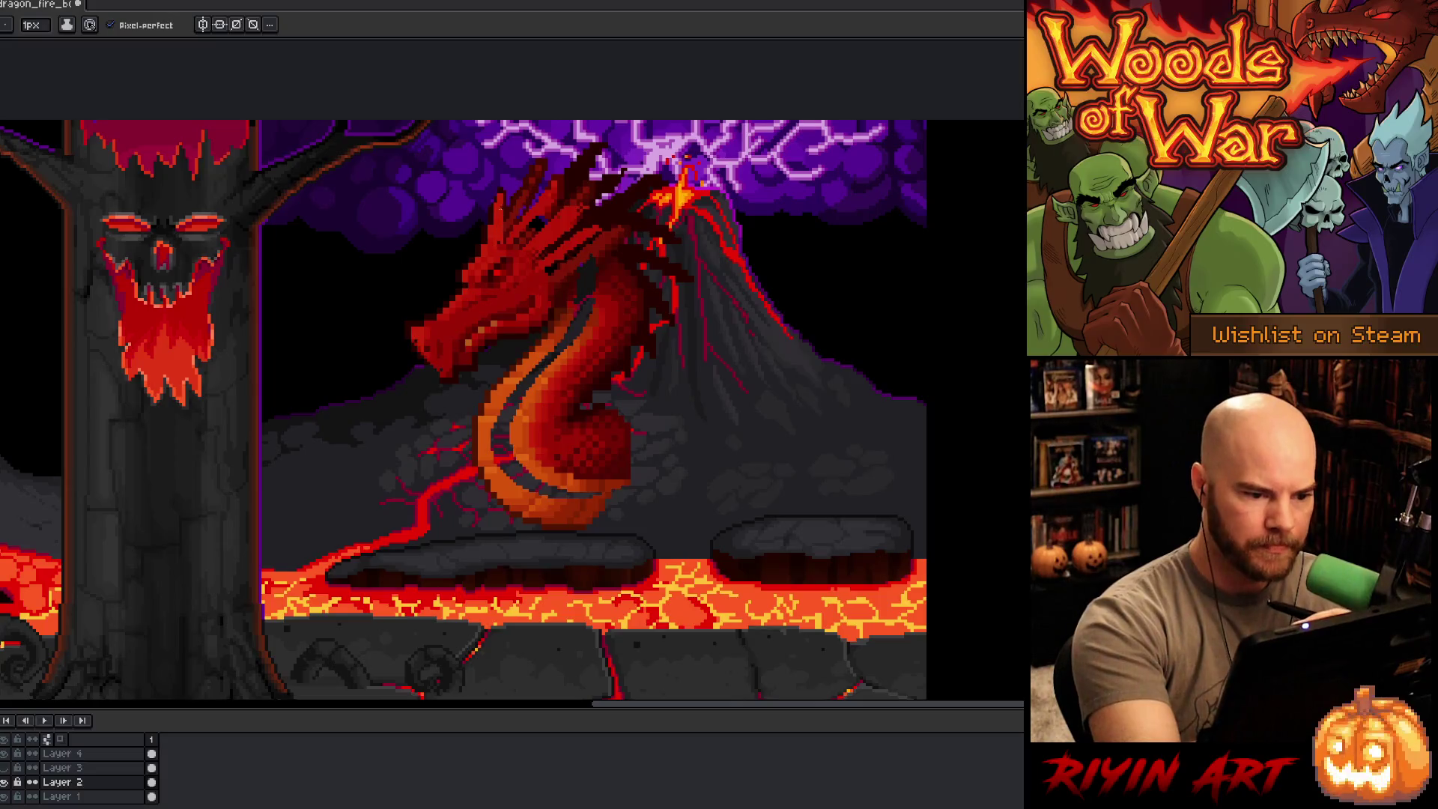
Step: Lasso the dragon's head and move it left and down away from the neck
{"action": "key", "text": "q"}
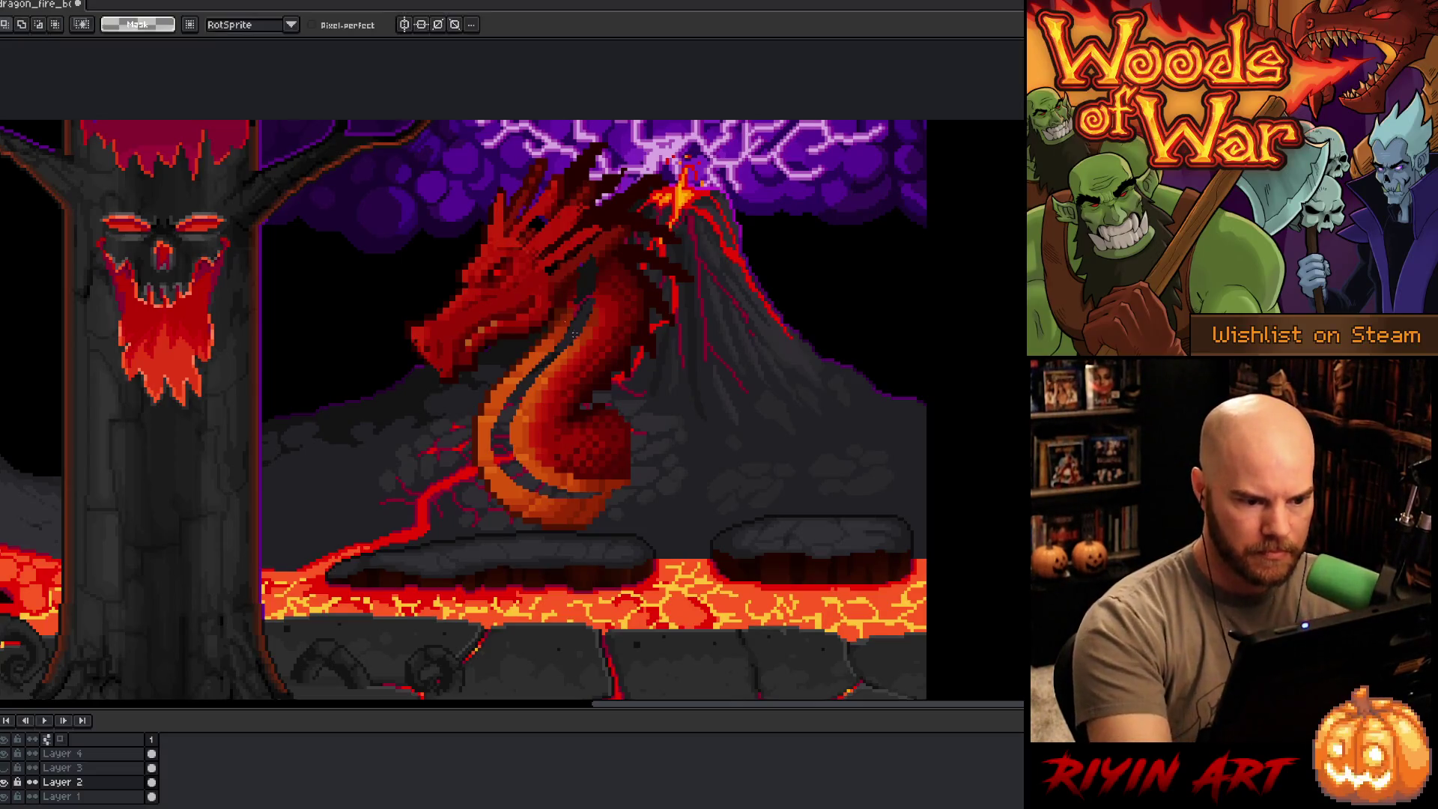
{"action": "mouse_move", "coordinate": [453, 231]}
{"action": "left_mouse_down"}
{"action": "mouse_move", "coordinate": [501, 238]}
{"action": "mouse_move", "coordinate": [534, 282]}
{"action": "mouse_move", "coordinate": [513, 341]}
{"action": "mouse_move", "coordinate": [449, 232]}
{"action": "left_mouse_up"}
{"action": "mouse_move", "coordinate": [502, 315]}
{"action": "left_mouse_down"}
{"action": "mouse_move", "coordinate": [466, 334]}
{"action": "mouse_move", "coordinate": [482, 321]}
{"action": "left_mouse_up"}
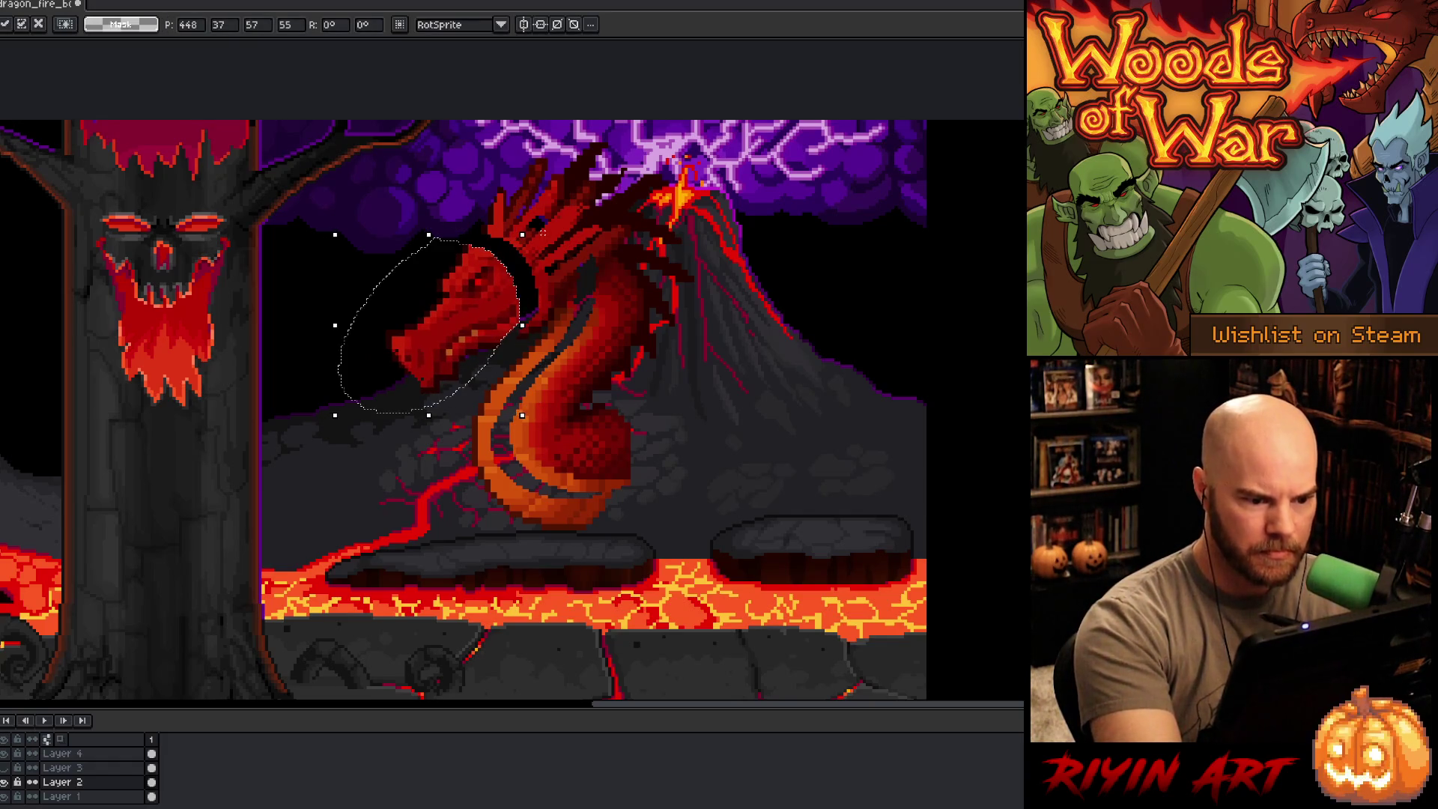
{"action": "key", "text": "Return"}
{"action": "key", "text": "b"}
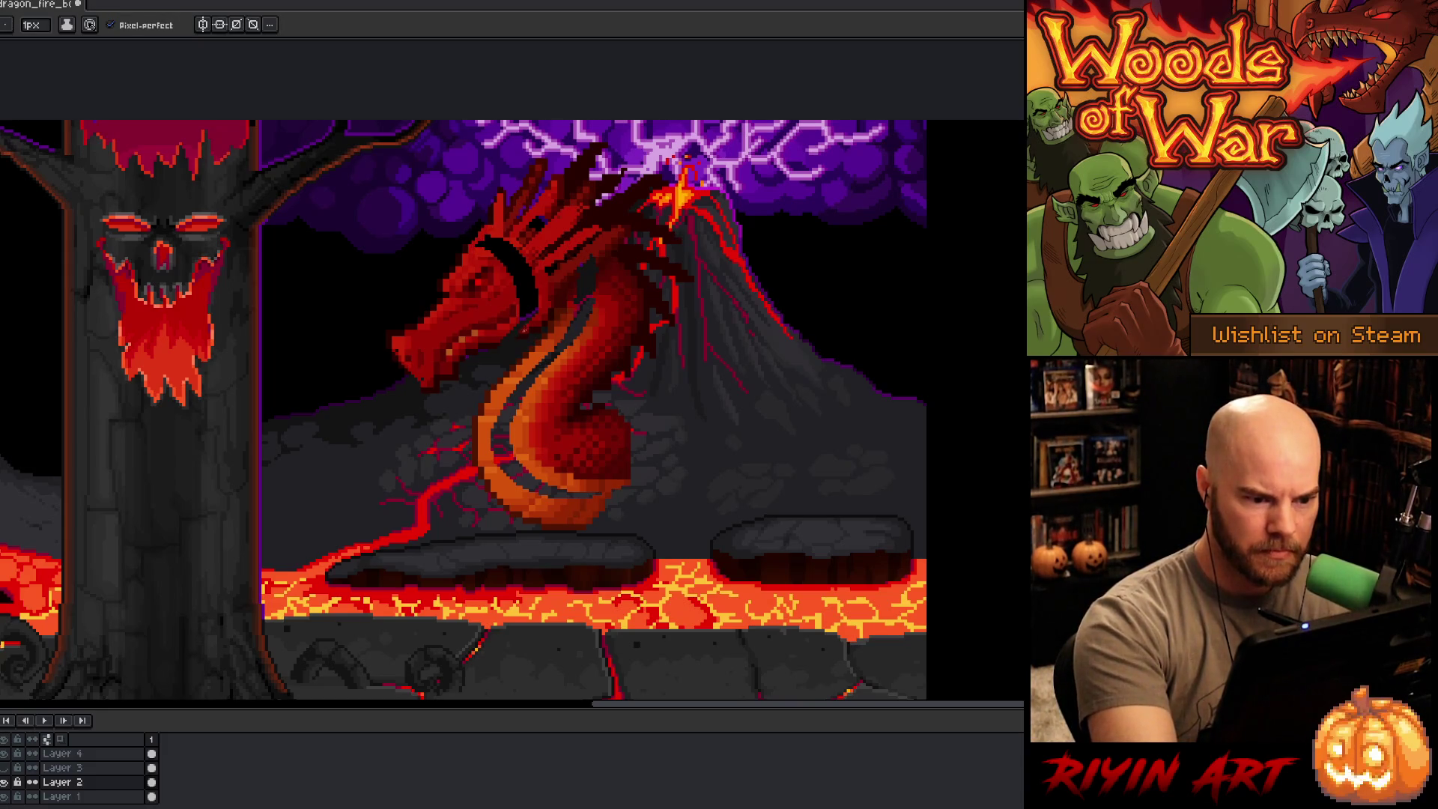
Step: Fill the neck stripe with a darker red sampled from the neck
{"action": "key", "text": "g"}
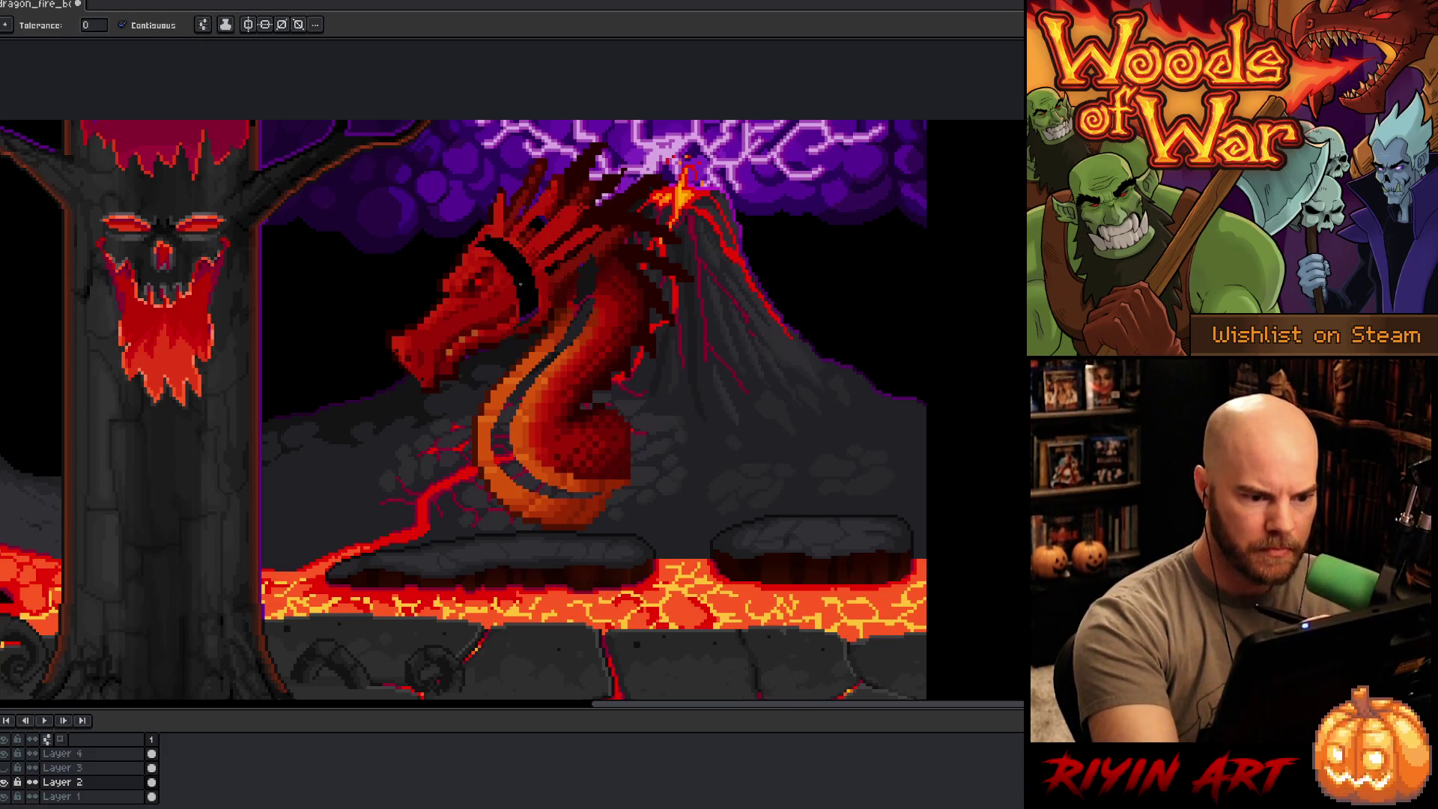
{"action": "key", "text": "i"}
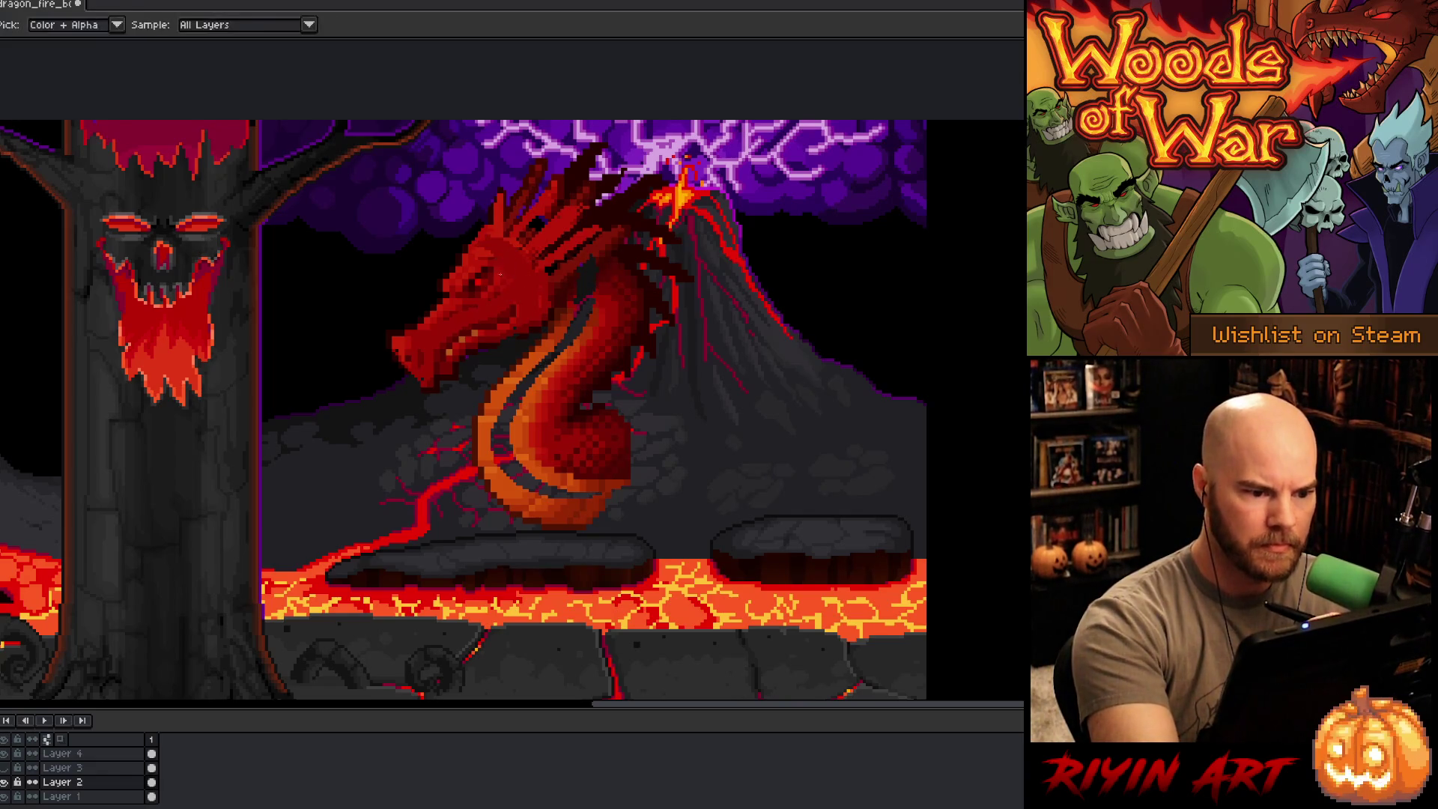
{"action": "key", "text": "g"}
{"action": "key", "text": "b"}
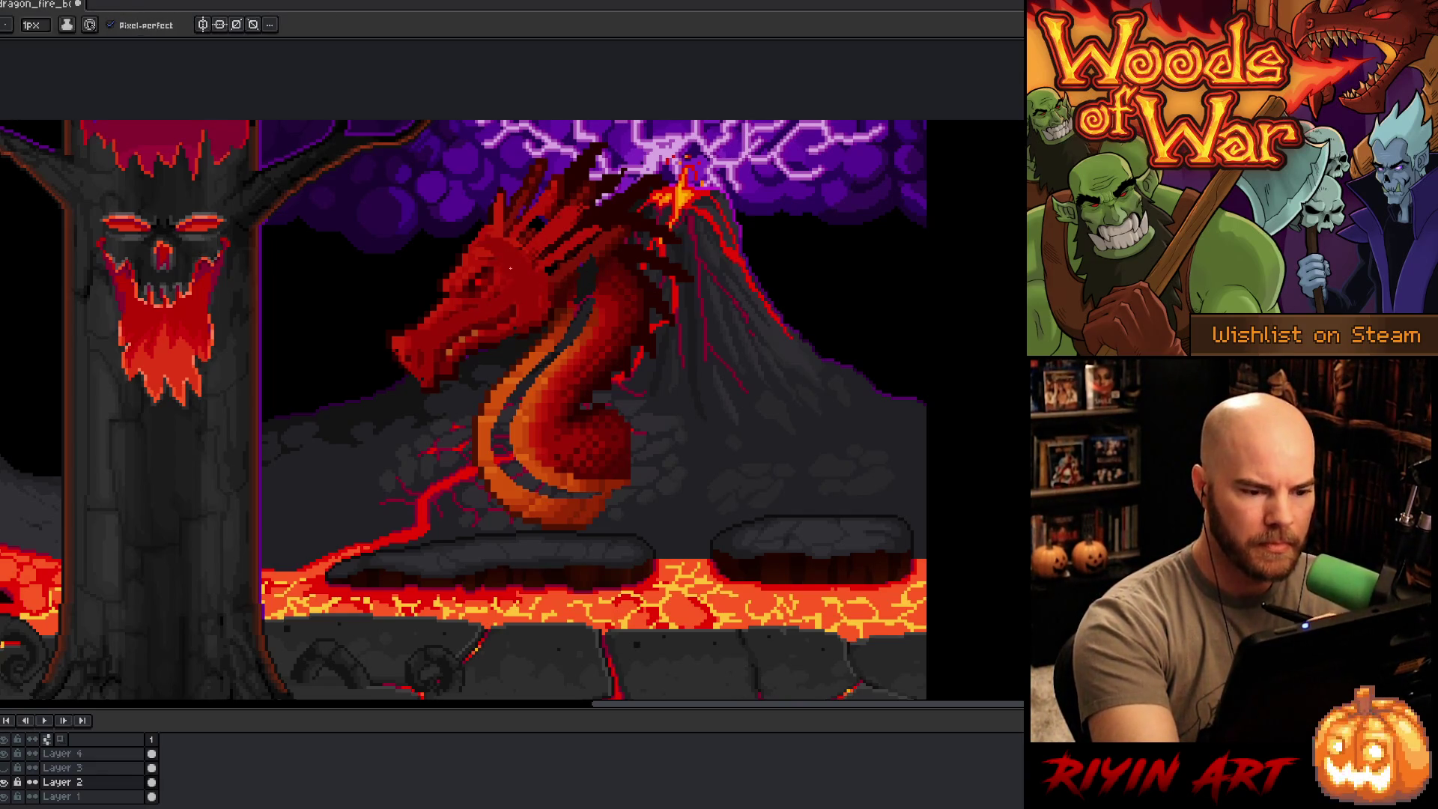
{"action": "key", "text": "g"}
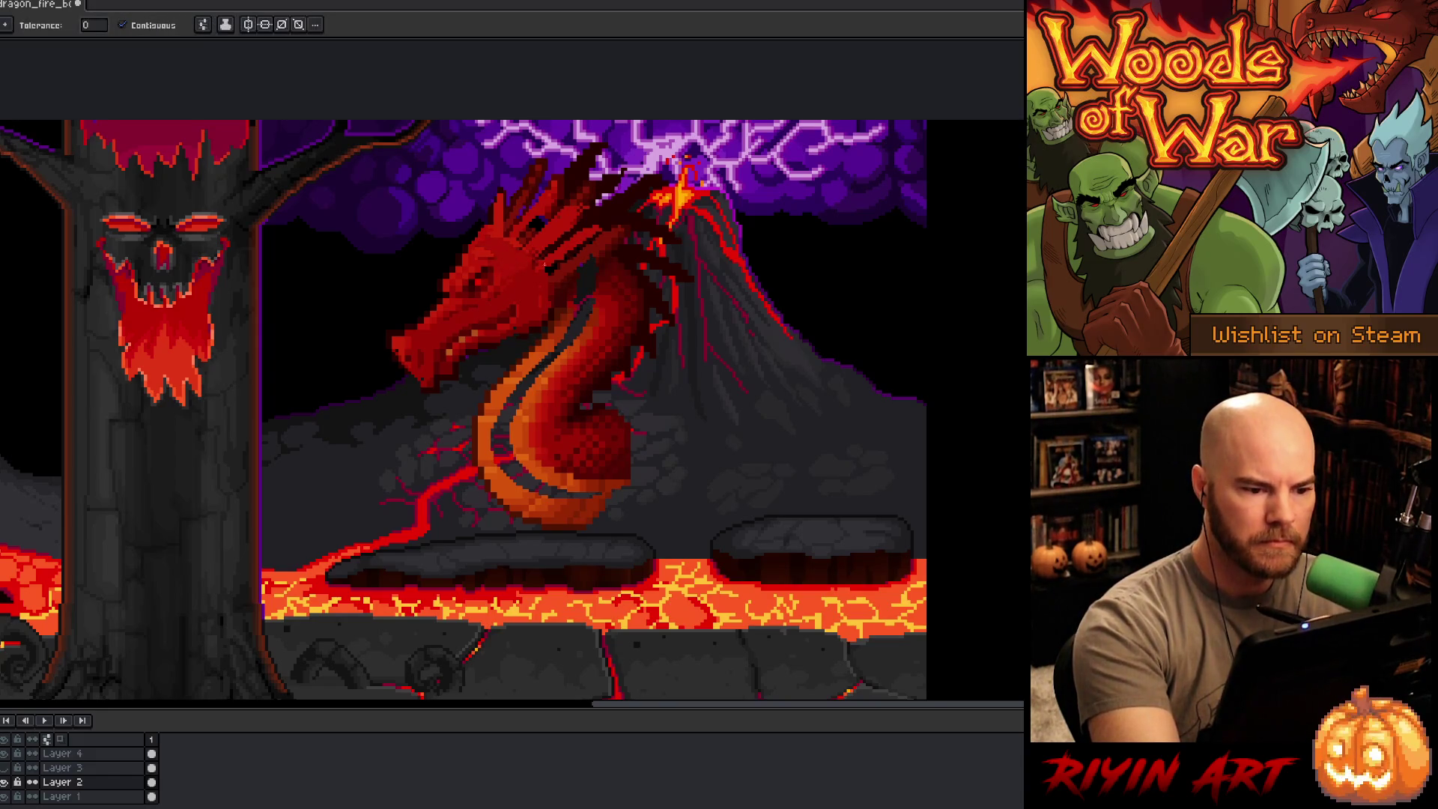
{"action": "key", "text": "b"}
{"action": "left_click", "coordinate": [599, 318], "text": "alt"}
{"action": "key", "text": "g"}
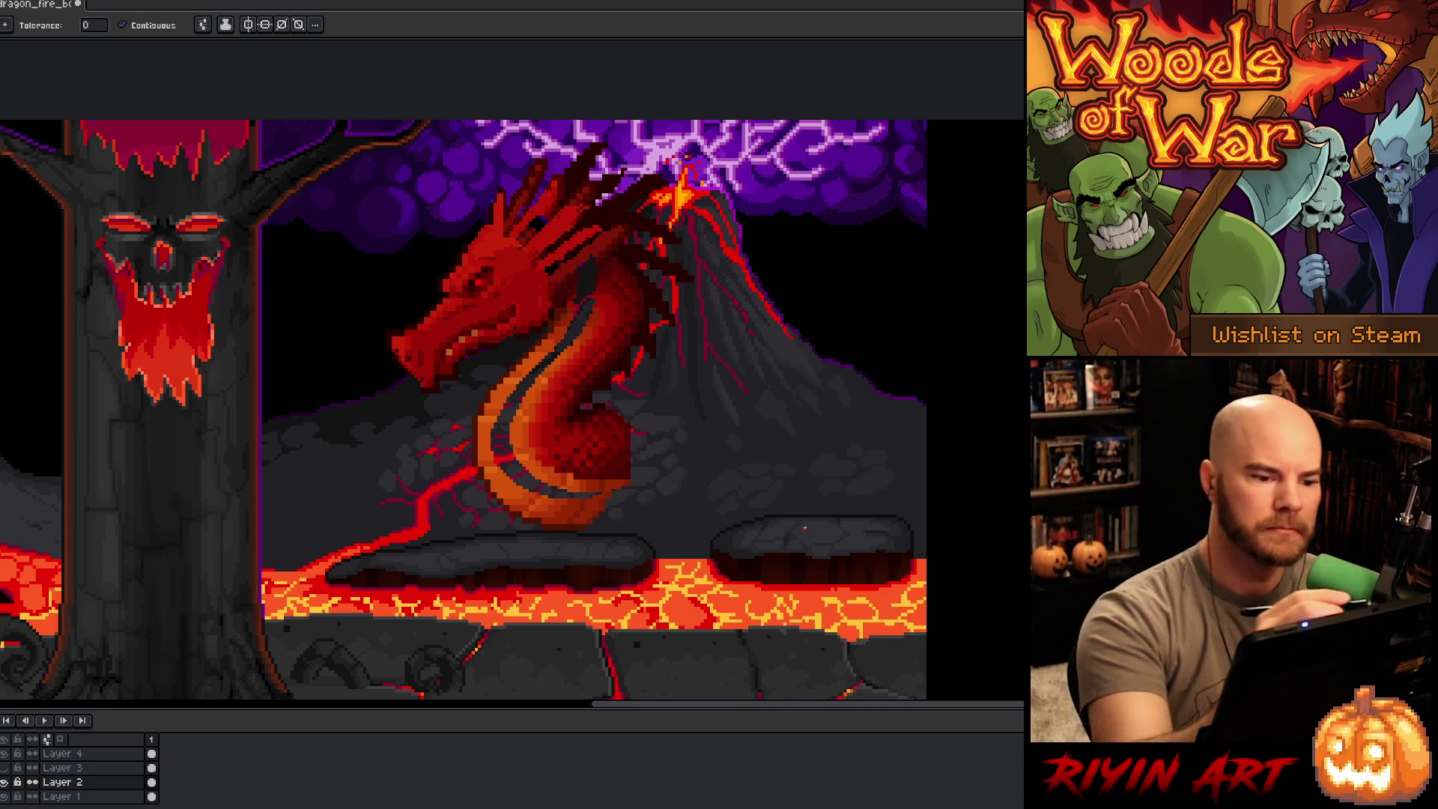
{"action": "key", "text": "i"}
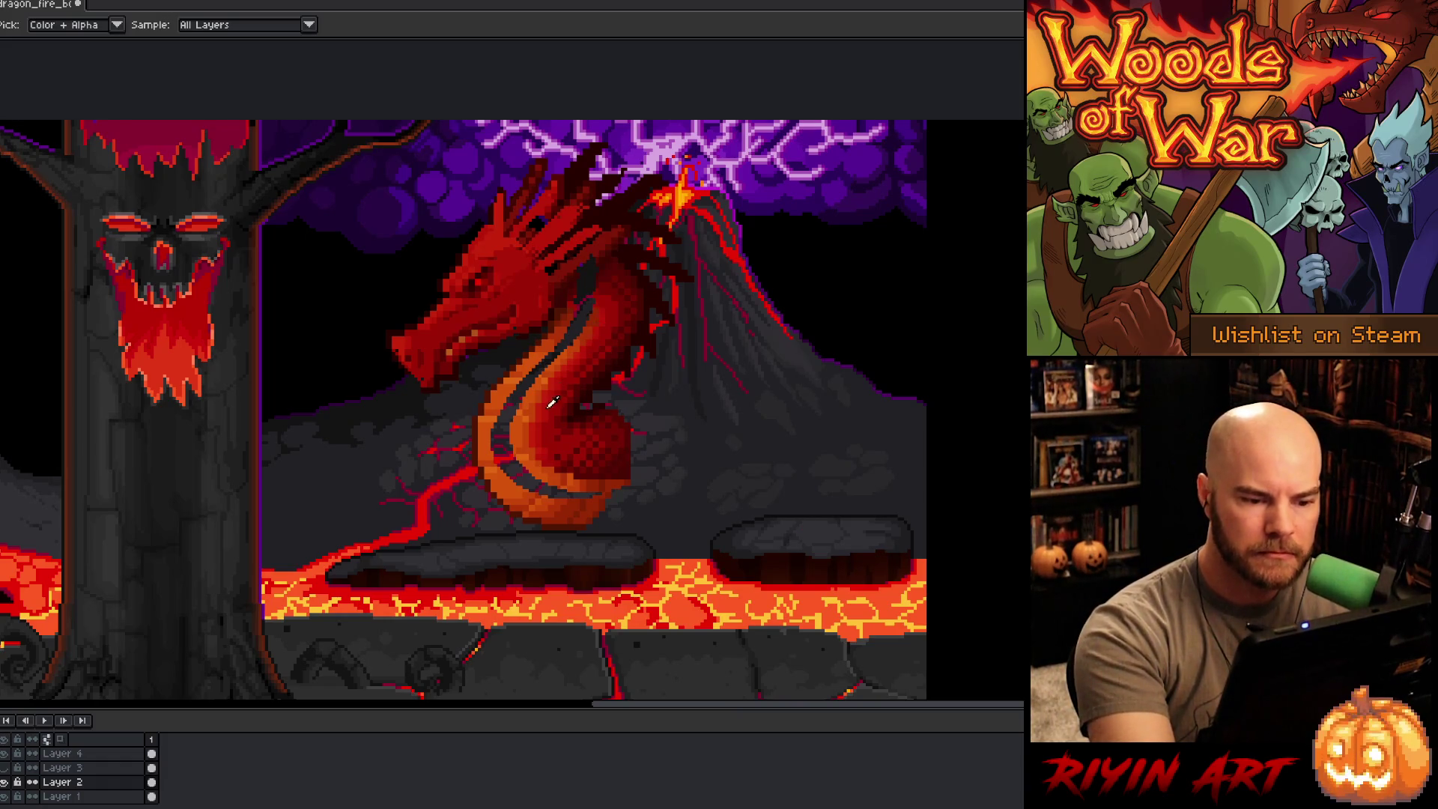
{"action": "key", "text": "g"}
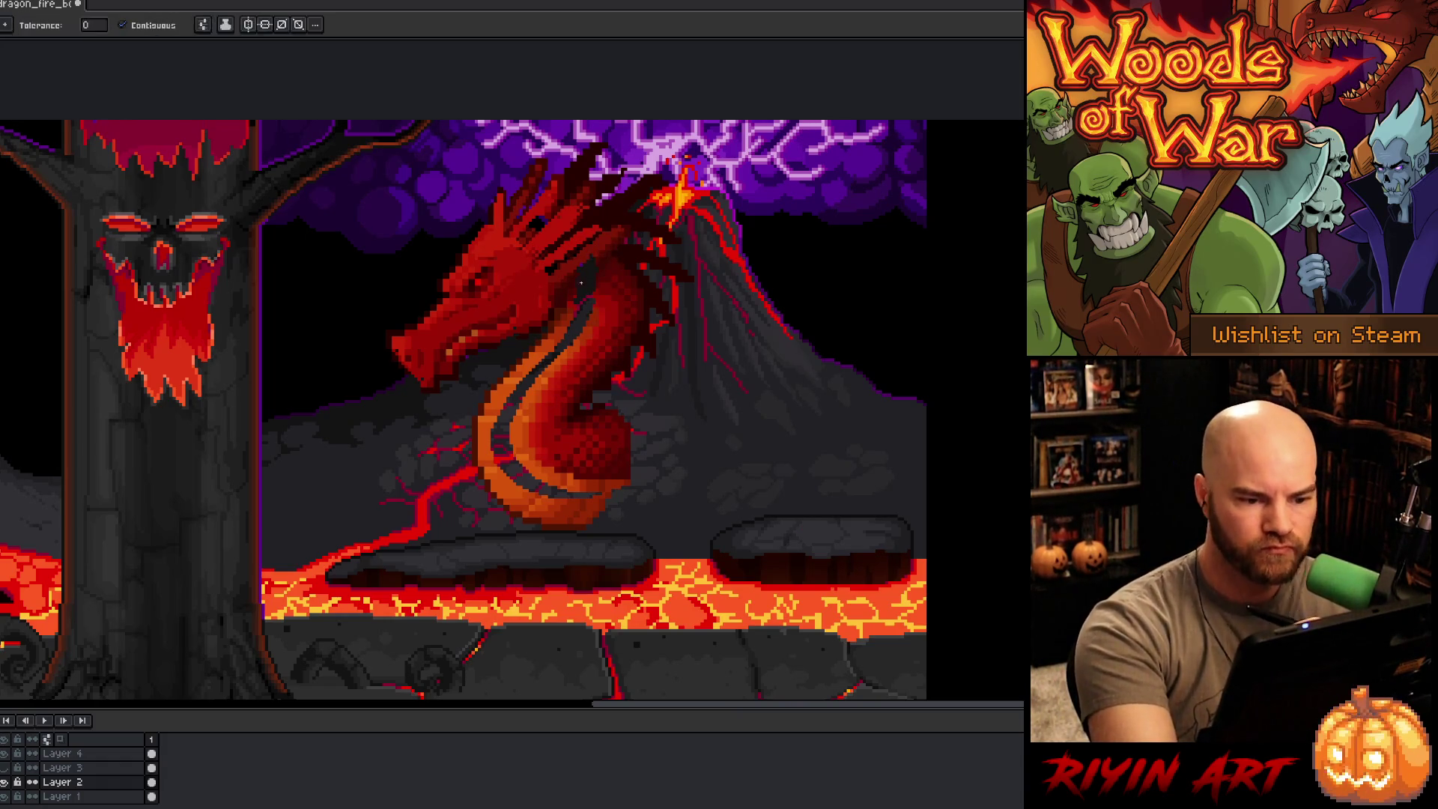
{"action": "left_click", "coordinate": [595, 296]}
Step: Fill the neck's dark stripe with orange
{"action": "key", "text": "i"}
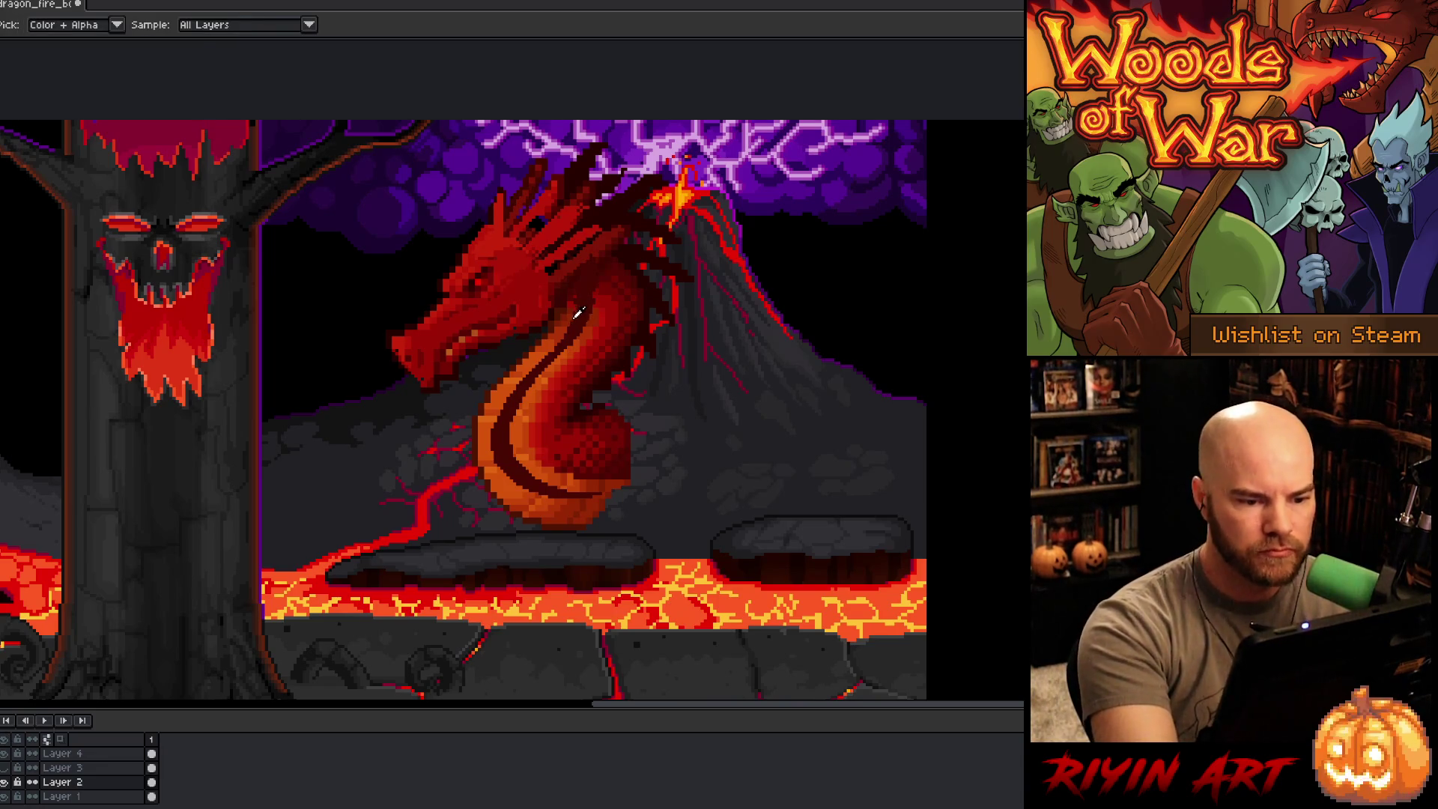
{"action": "key", "text": "b"}
{"action": "key", "text": "i"}
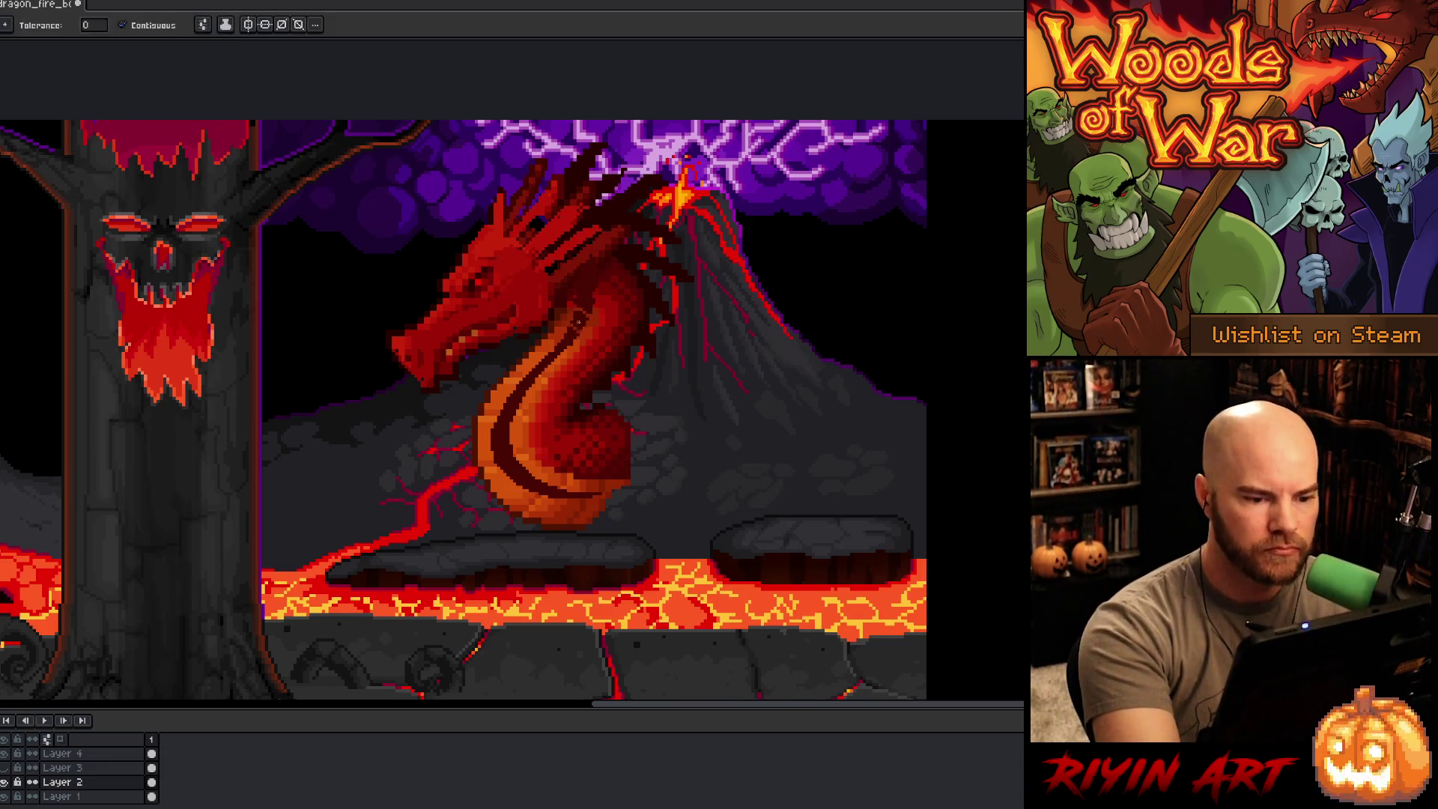
{"action": "key", "text": "g"}
{"action": "left_click", "coordinate": [569, 333]}
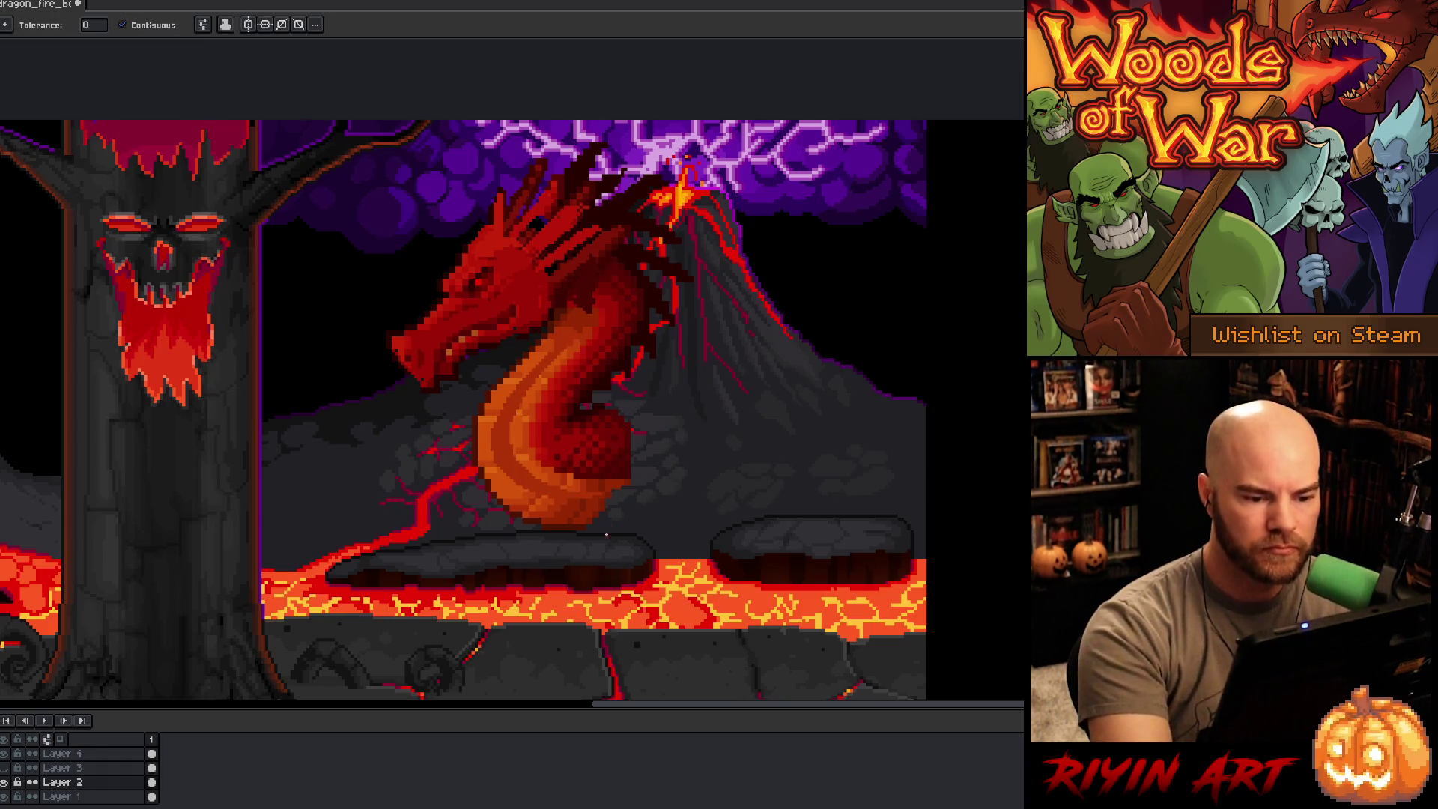
{"action": "key", "text": "i"}
{"action": "key", "text": "g"}
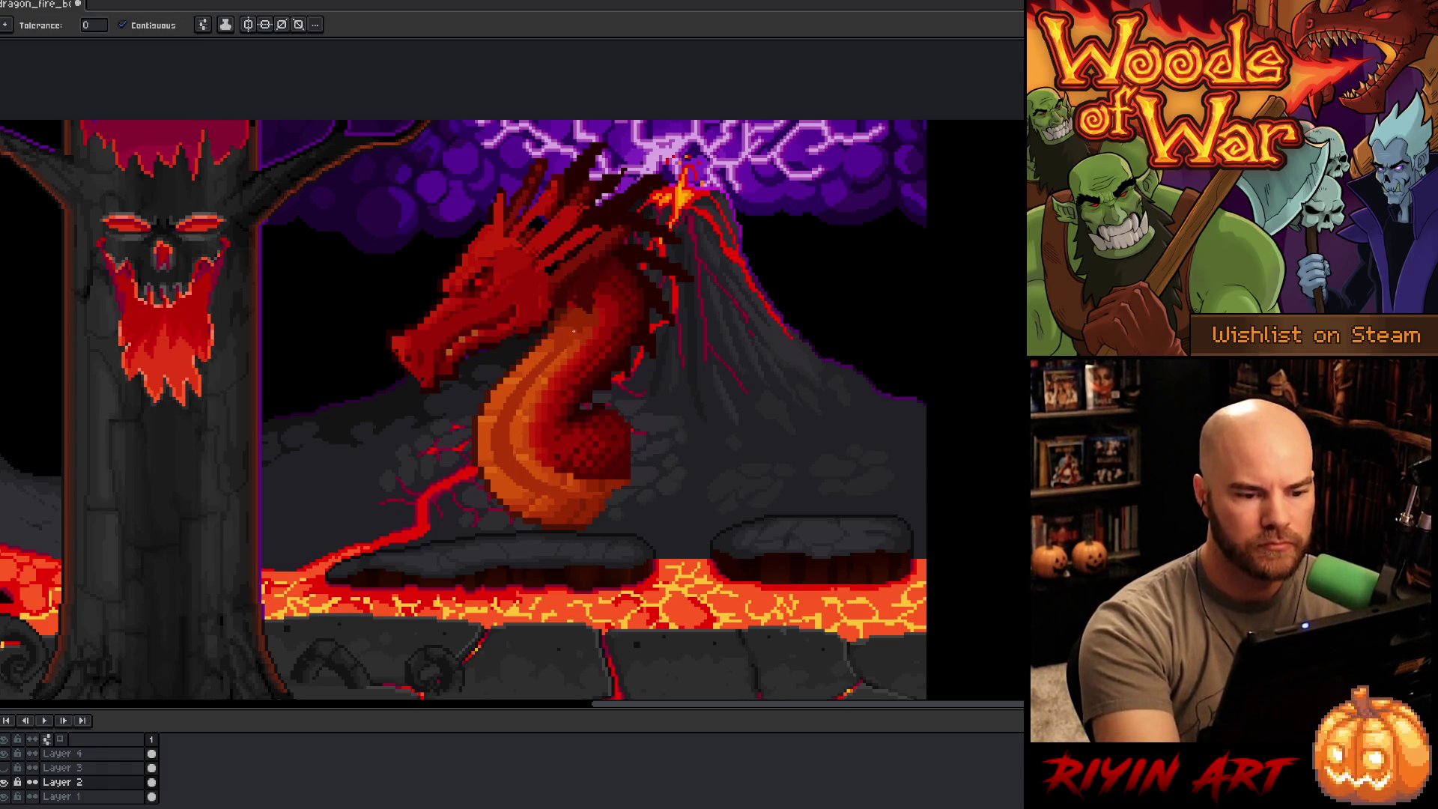
{"action": "key", "text": "b"}
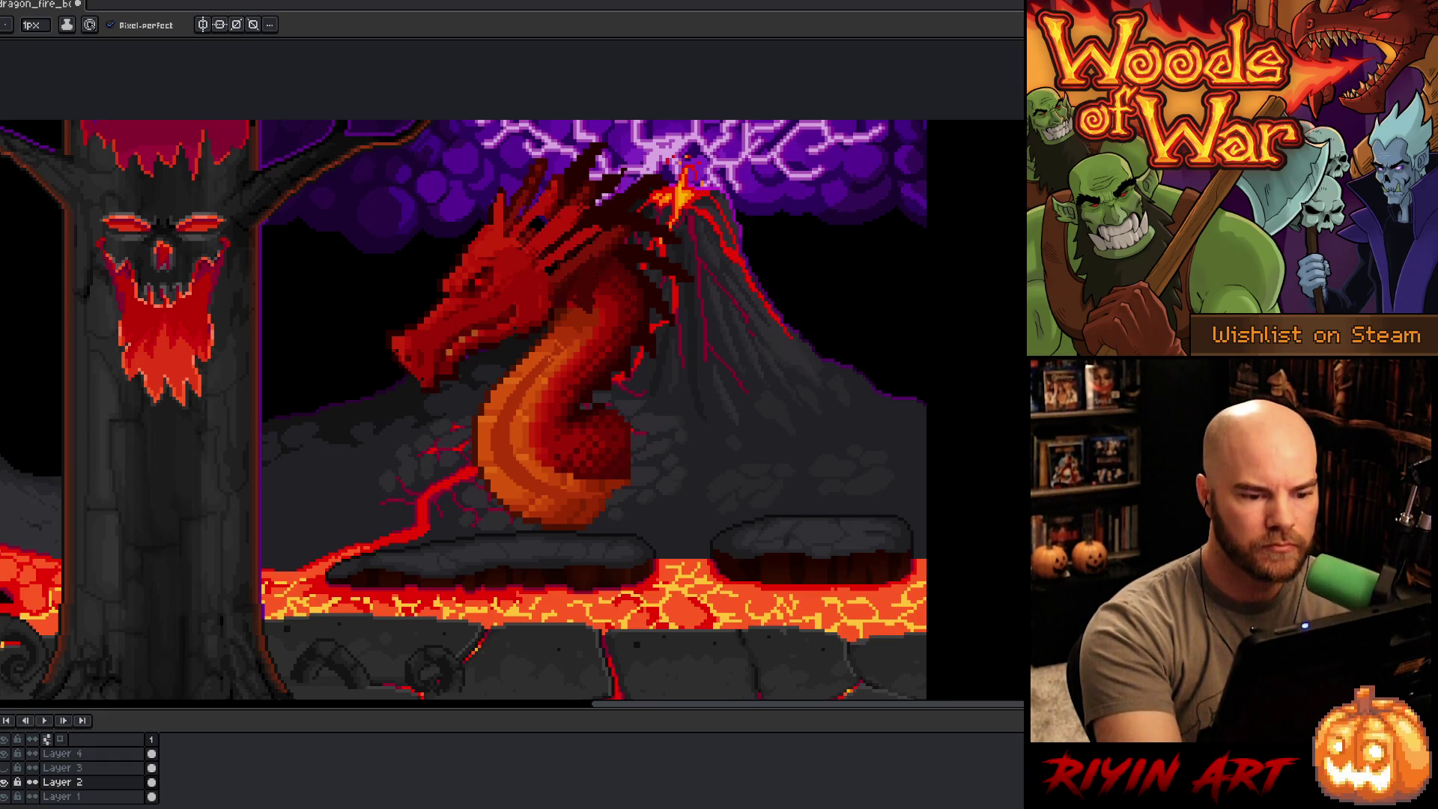
Step: Fill the lower neck area with orange sampled from the neck, then pick the dark red
{"action": "left_click", "coordinate": [554, 339], "text": "alt"}
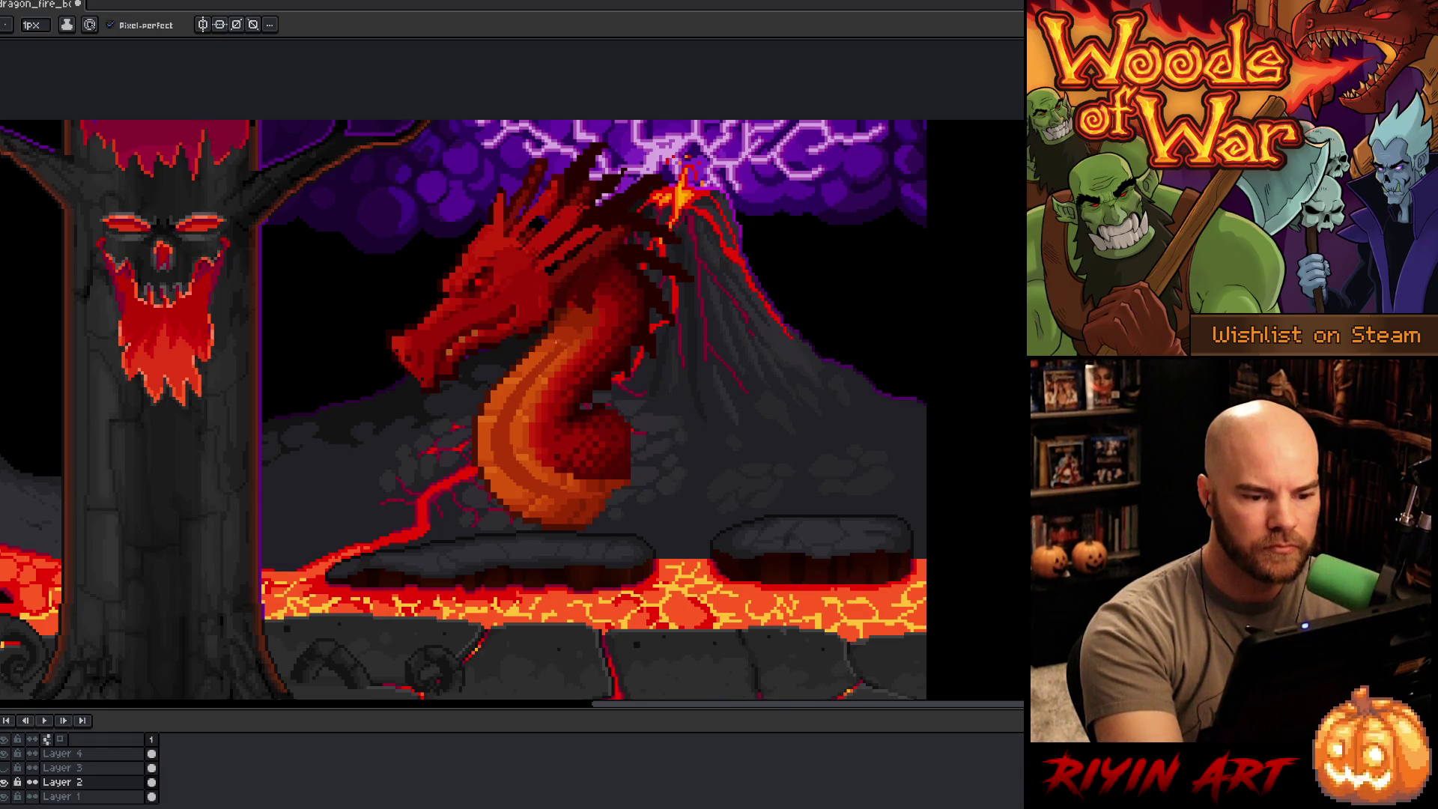
{"action": "left_click", "coordinate": [558, 347], "text": "alt"}
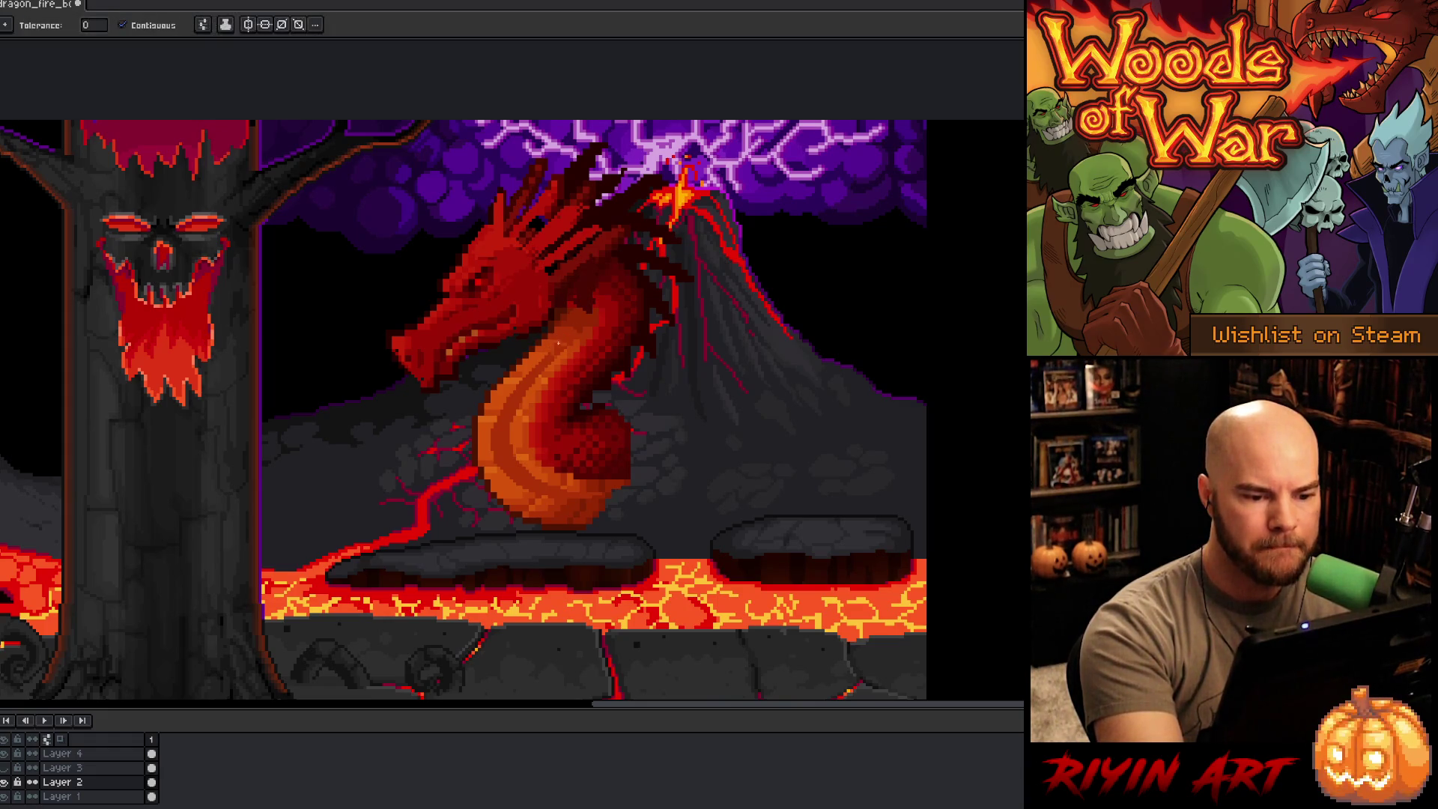
{"action": "key", "text": "g"}
{"action": "left_click", "coordinate": [514, 416]}
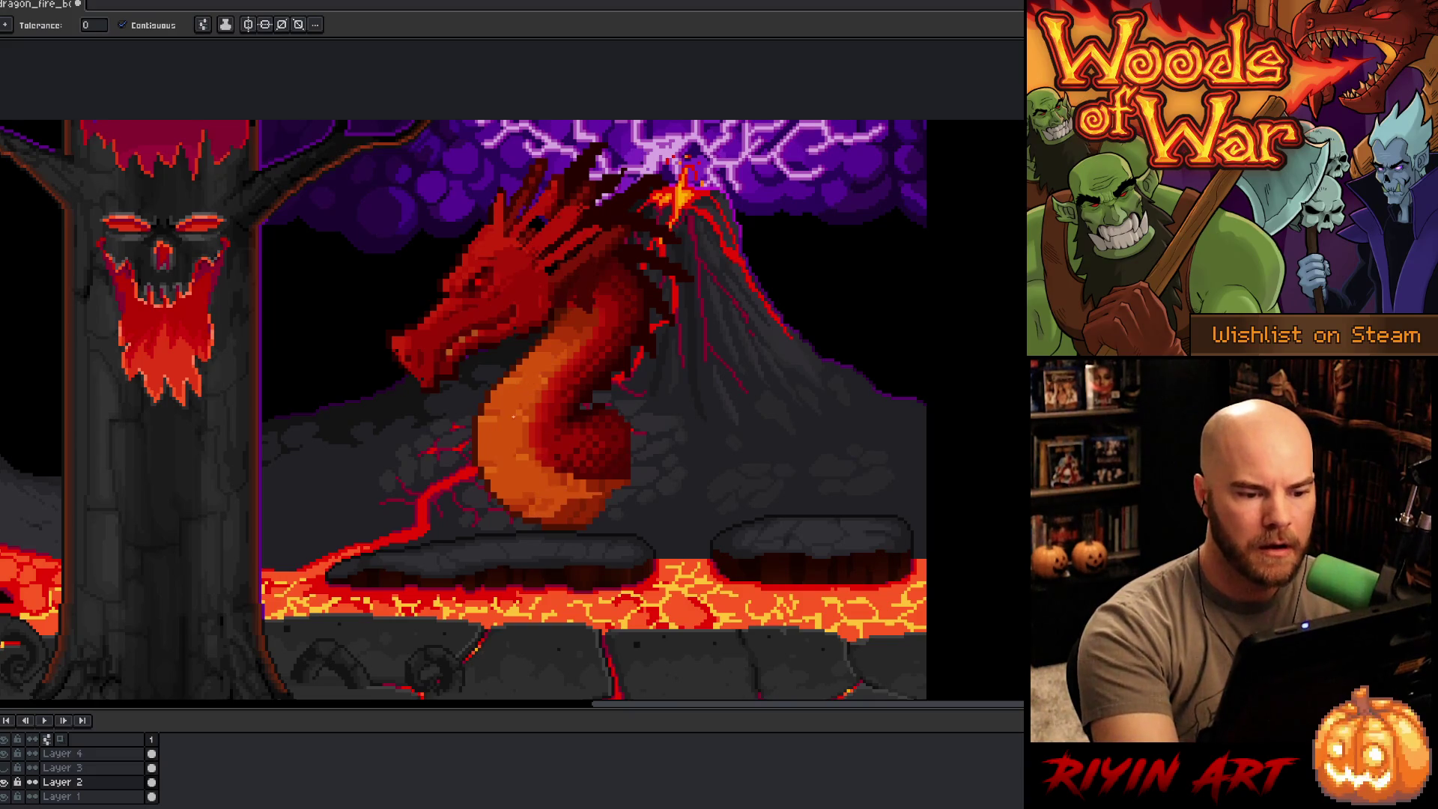
{"action": "left_click", "coordinate": [584, 494], "text": "alt"}
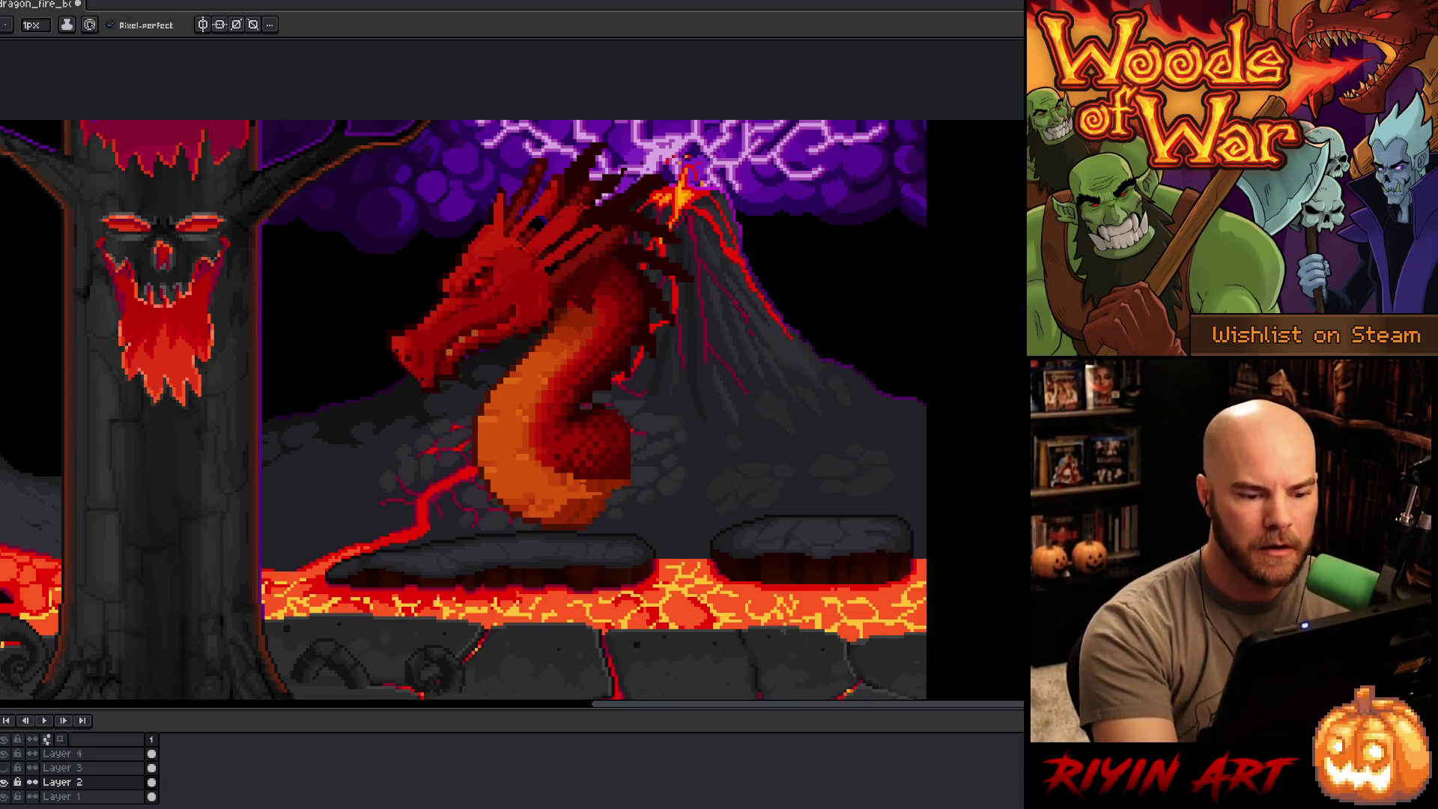
{"action": "key", "text": "b"}
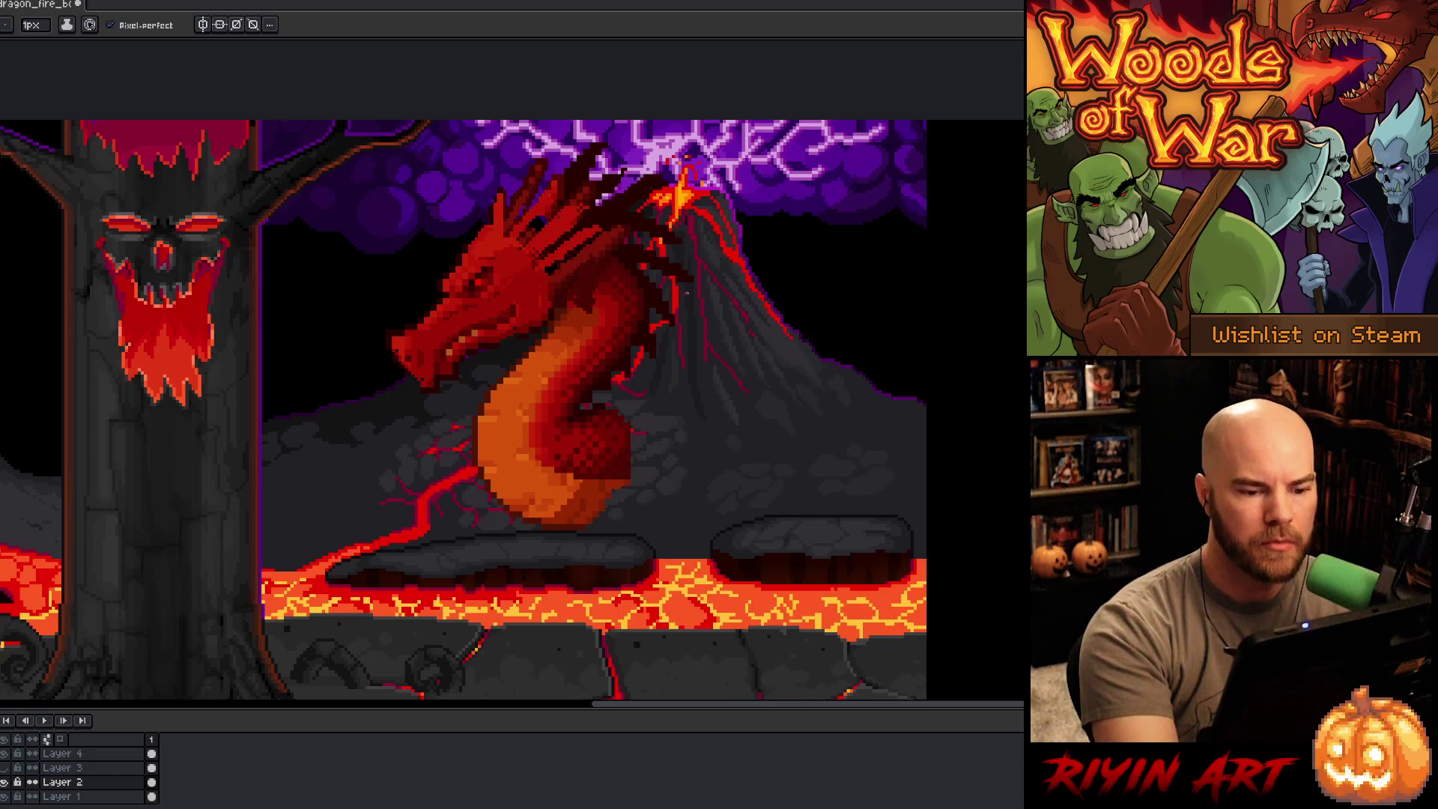
{"action": "left_click", "coordinate": [614, 404], "text": "alt"}
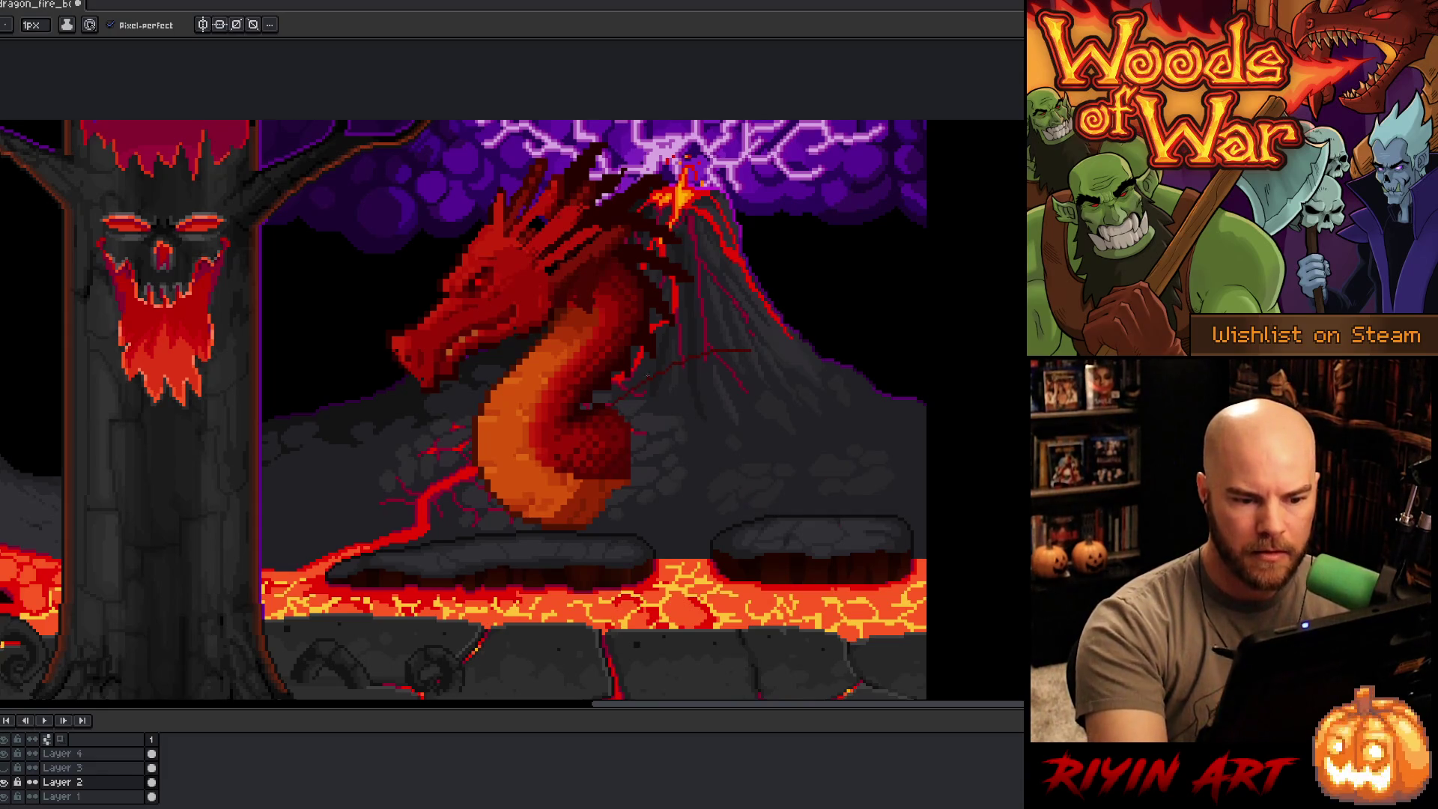
Step: Draw a dark-red wing line sweeping right from the neck over the volcano, retrying several arcs
{"action": "left_click_drag", "start_coordinate": [614, 404], "coordinate": [1014, 513]}
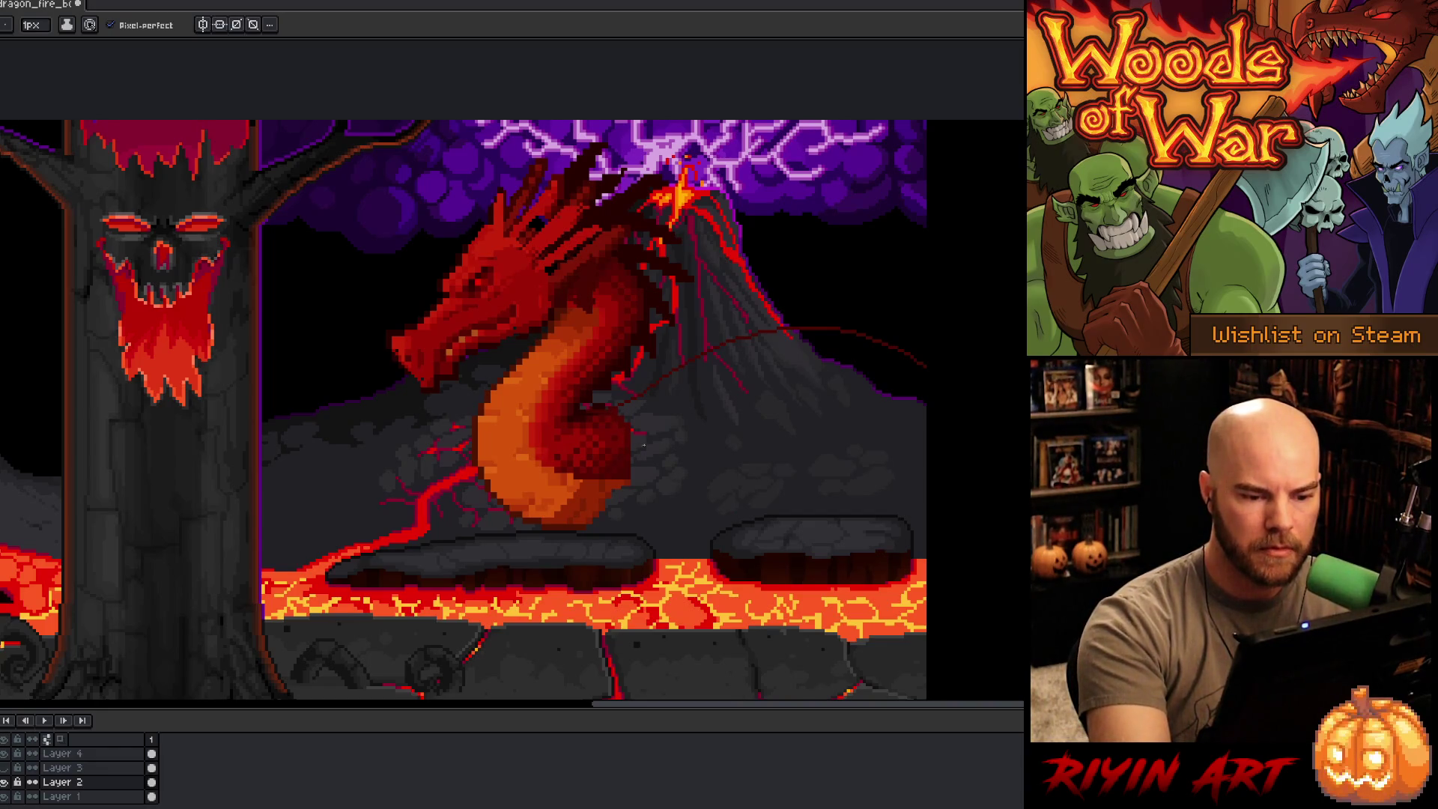
{"action": "key", "text": "ctrl+z"}
{"action": "left_click_drag", "start_coordinate": [614, 405], "coordinate": [865, 383]}
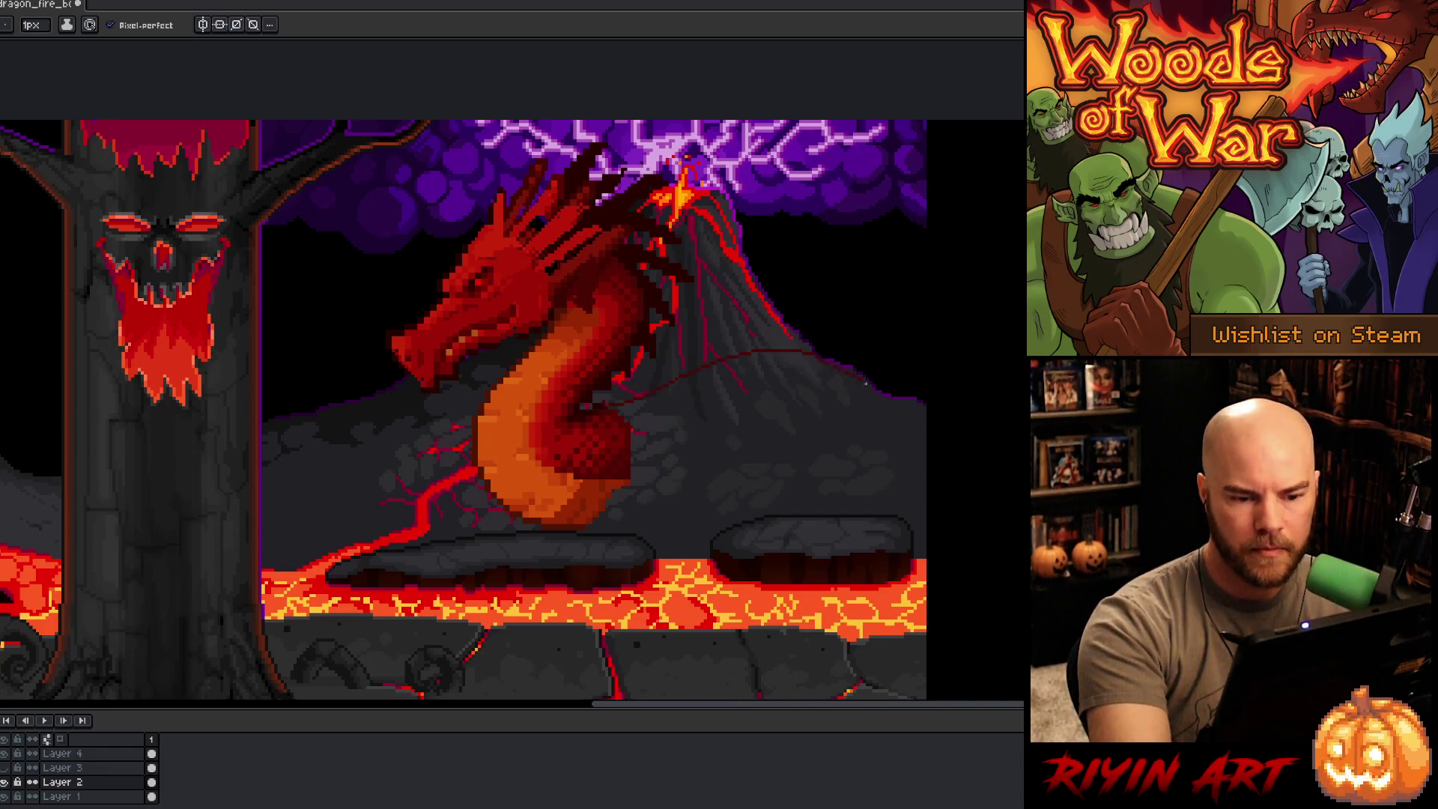
{"action": "key", "text": "ctrl+z"}
{"action": "left_click_drag", "start_coordinate": [614, 405], "coordinate": [968, 378]}
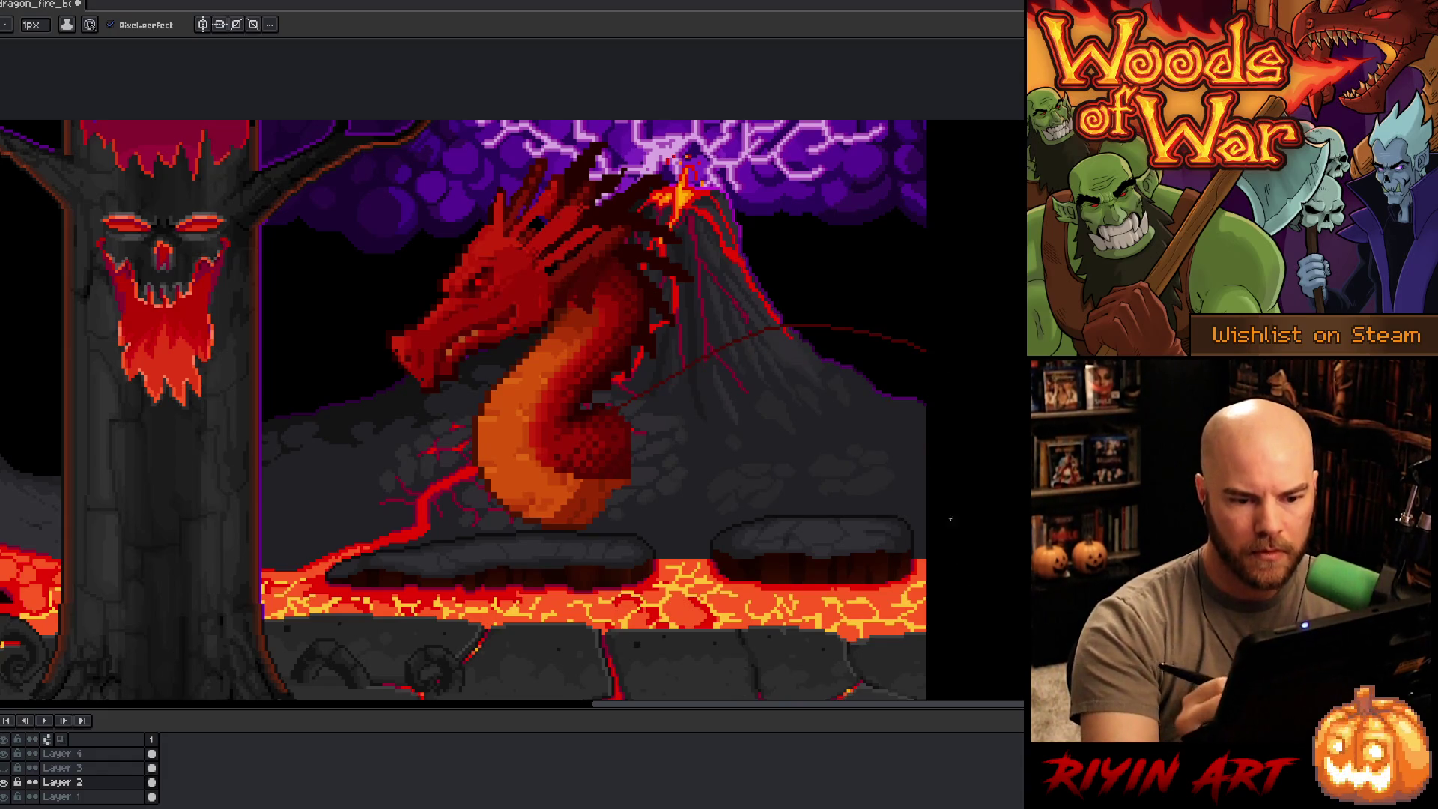
{"action": "key", "text": "ctrl+z"}
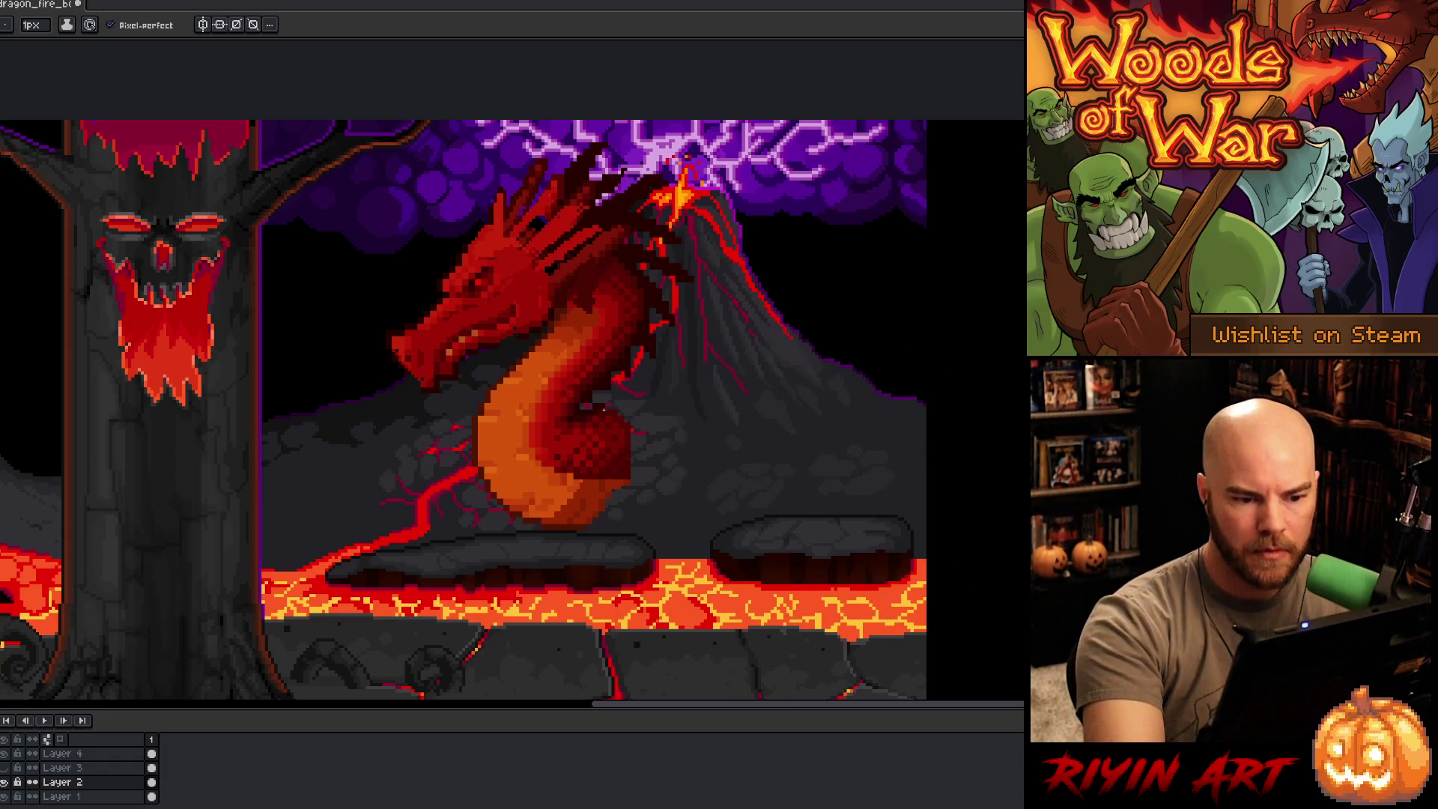
{"action": "left_click_drag", "start_coordinate": [603, 409], "coordinate": [986, 319]}
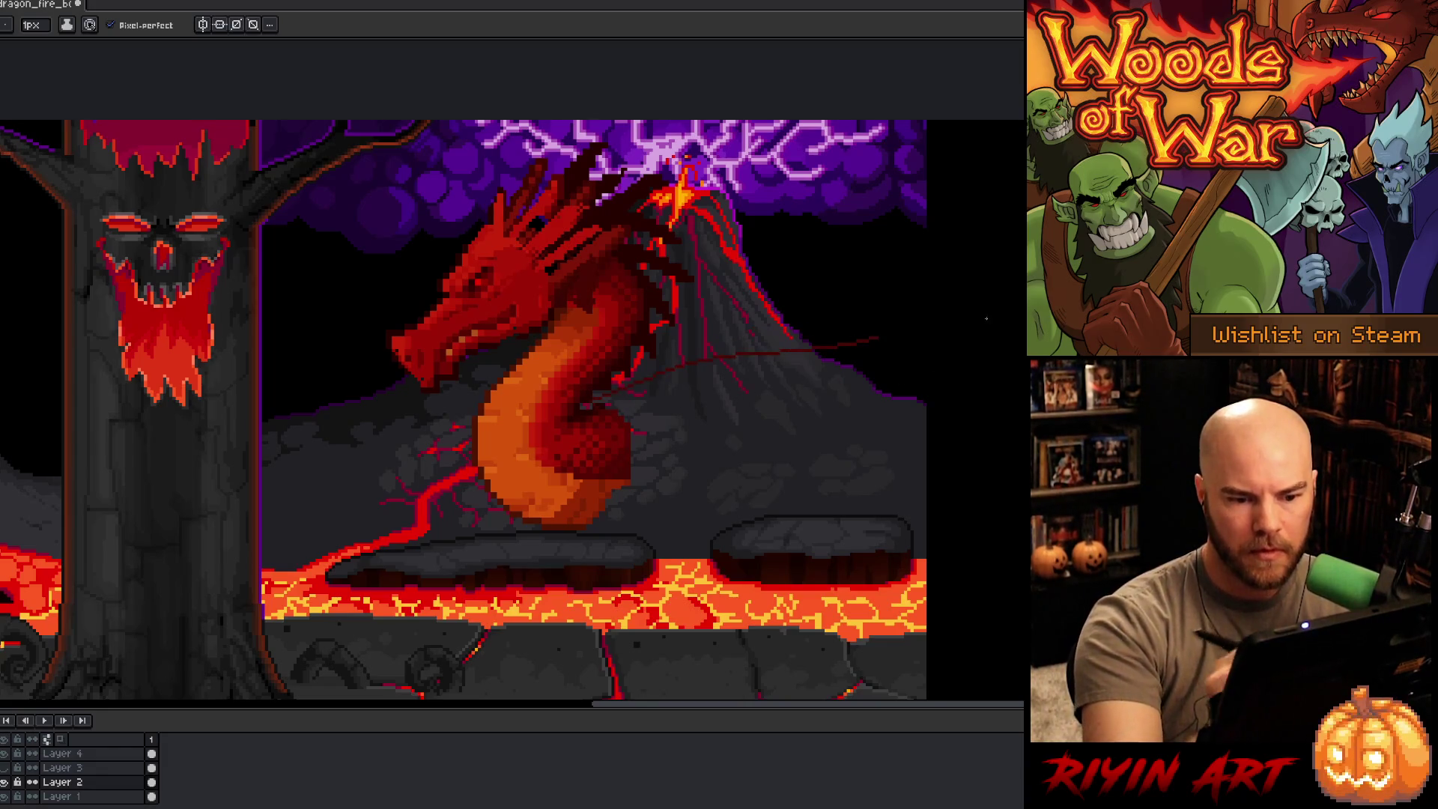
{"action": "key", "text": "ctrl+z"}
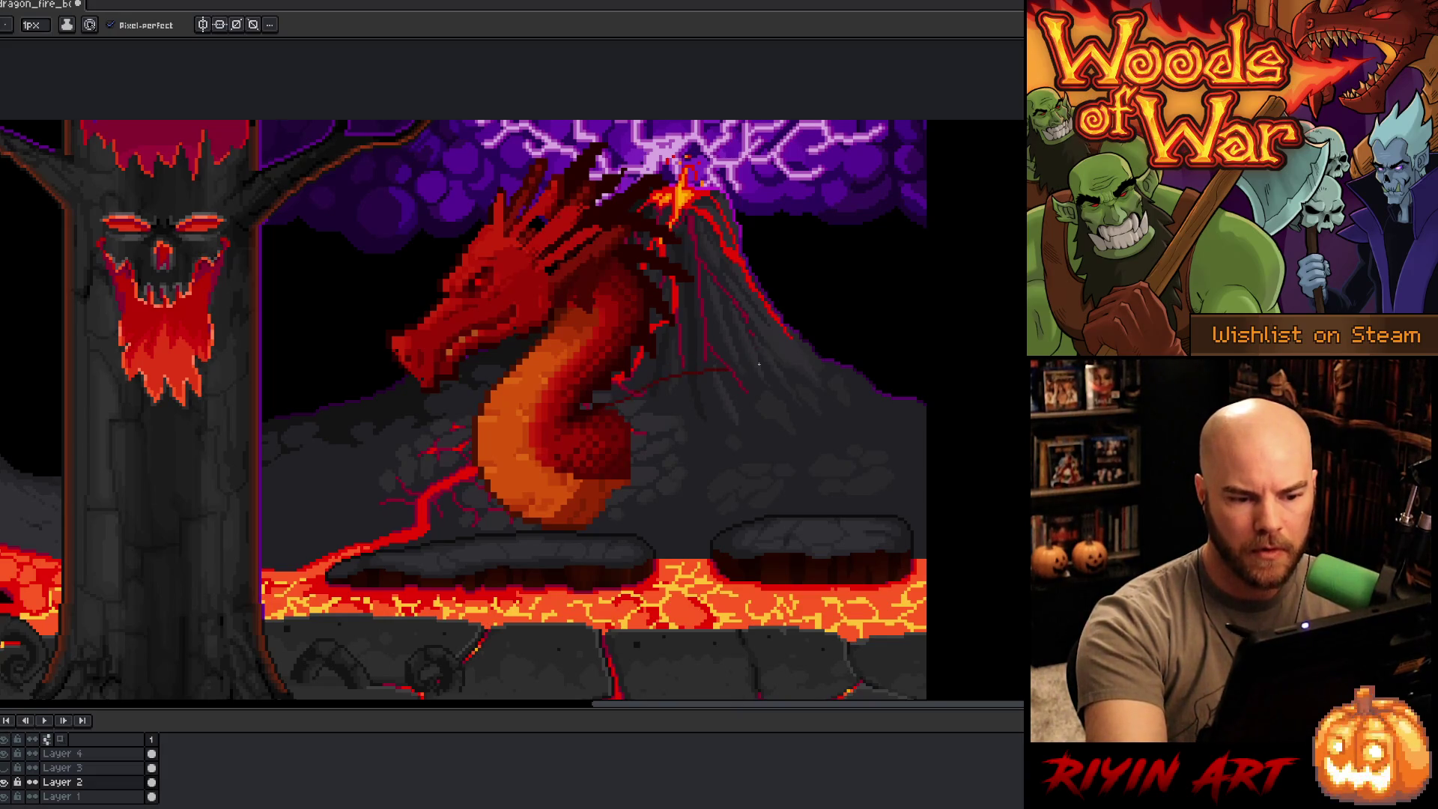
{"action": "left_click_drag", "start_coordinate": [627, 402], "coordinate": [920, 357]}
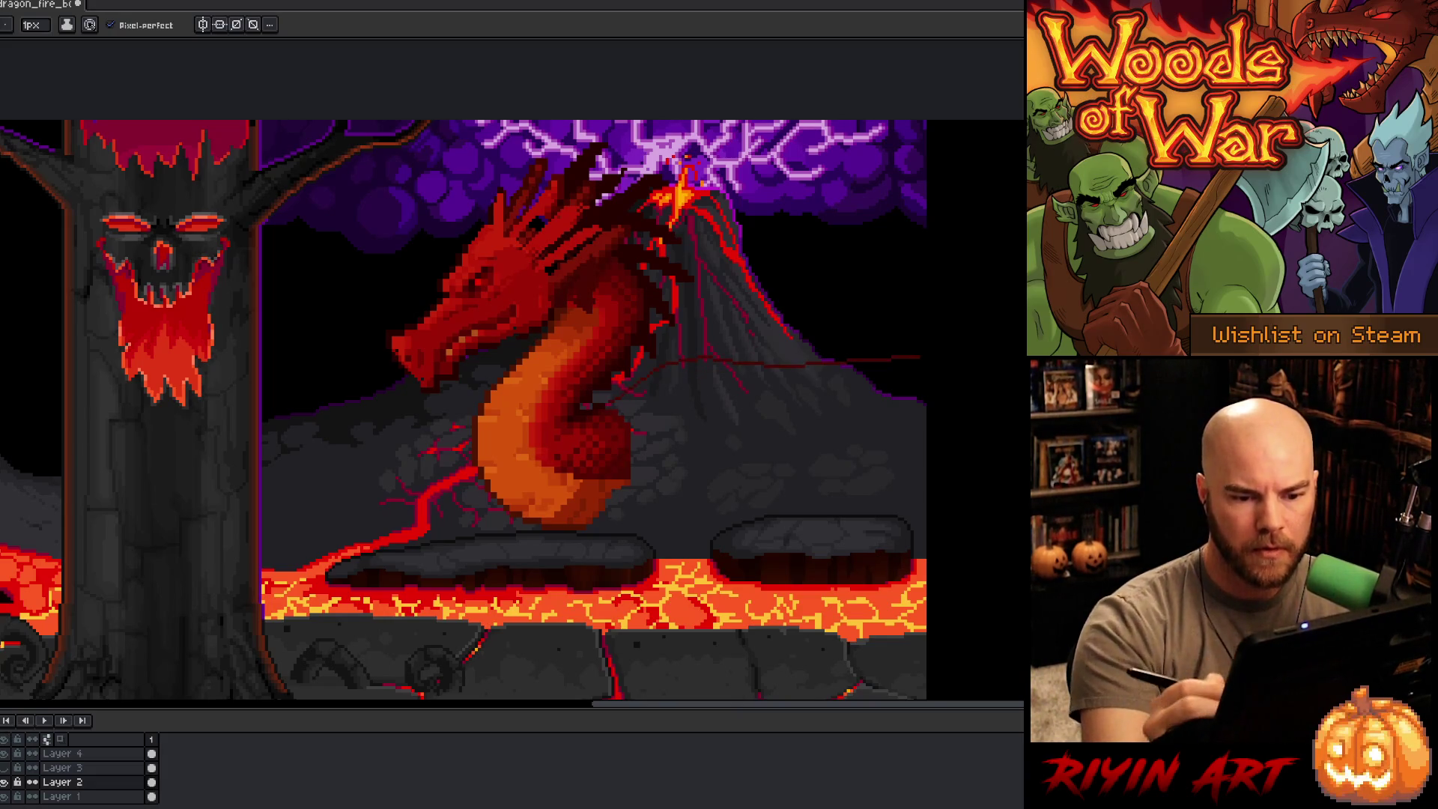
{"action": "left_click_drag", "start_coordinate": [798, 388], "coordinate": [948, 537]}
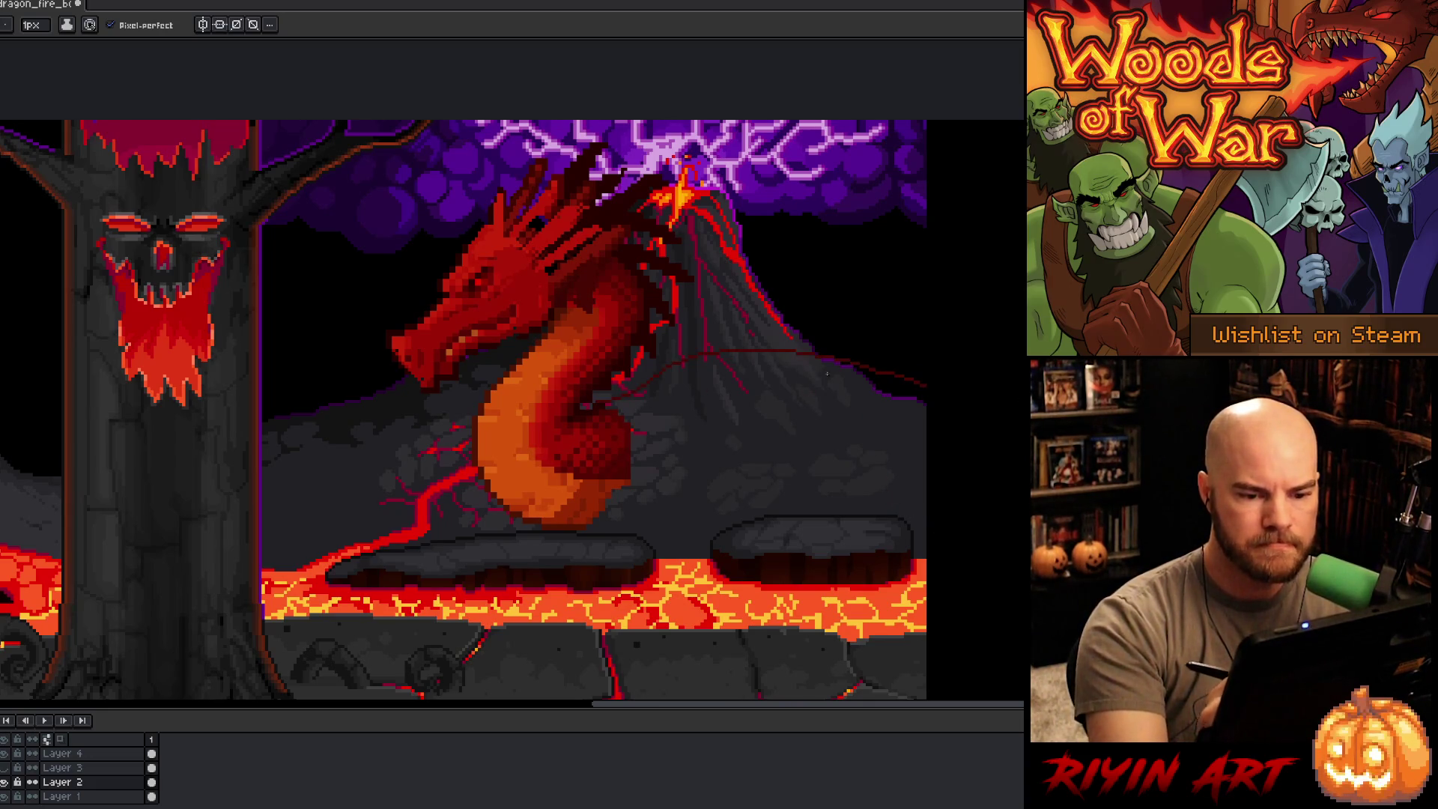
{"action": "left_click_drag", "start_coordinate": [841, 353], "coordinate": [894, 389]}
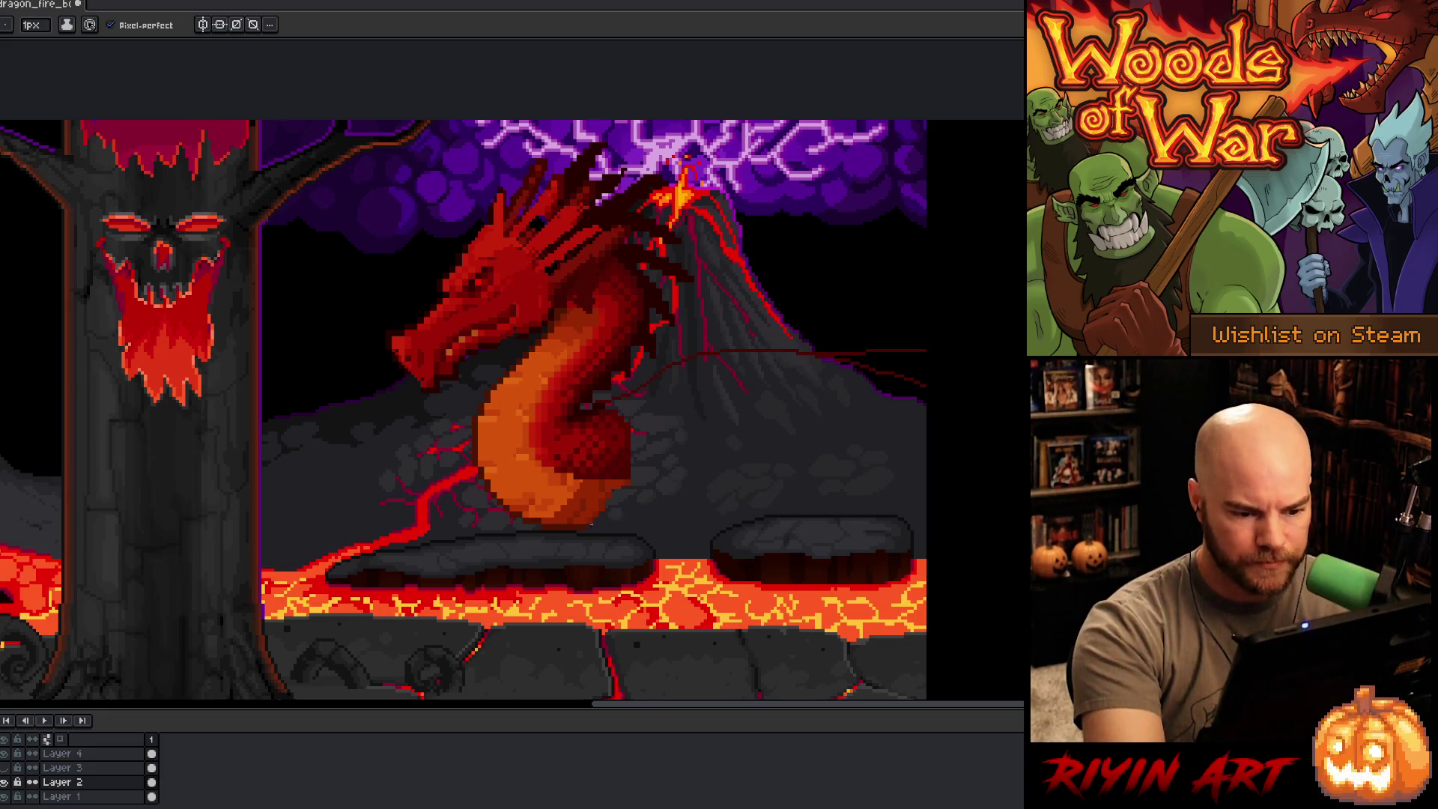
Step: Draw dark-red lines across the rocks and along the lava edge to the right rock
{"action": "left_click", "coordinate": [562, 520], "text": "alt"}
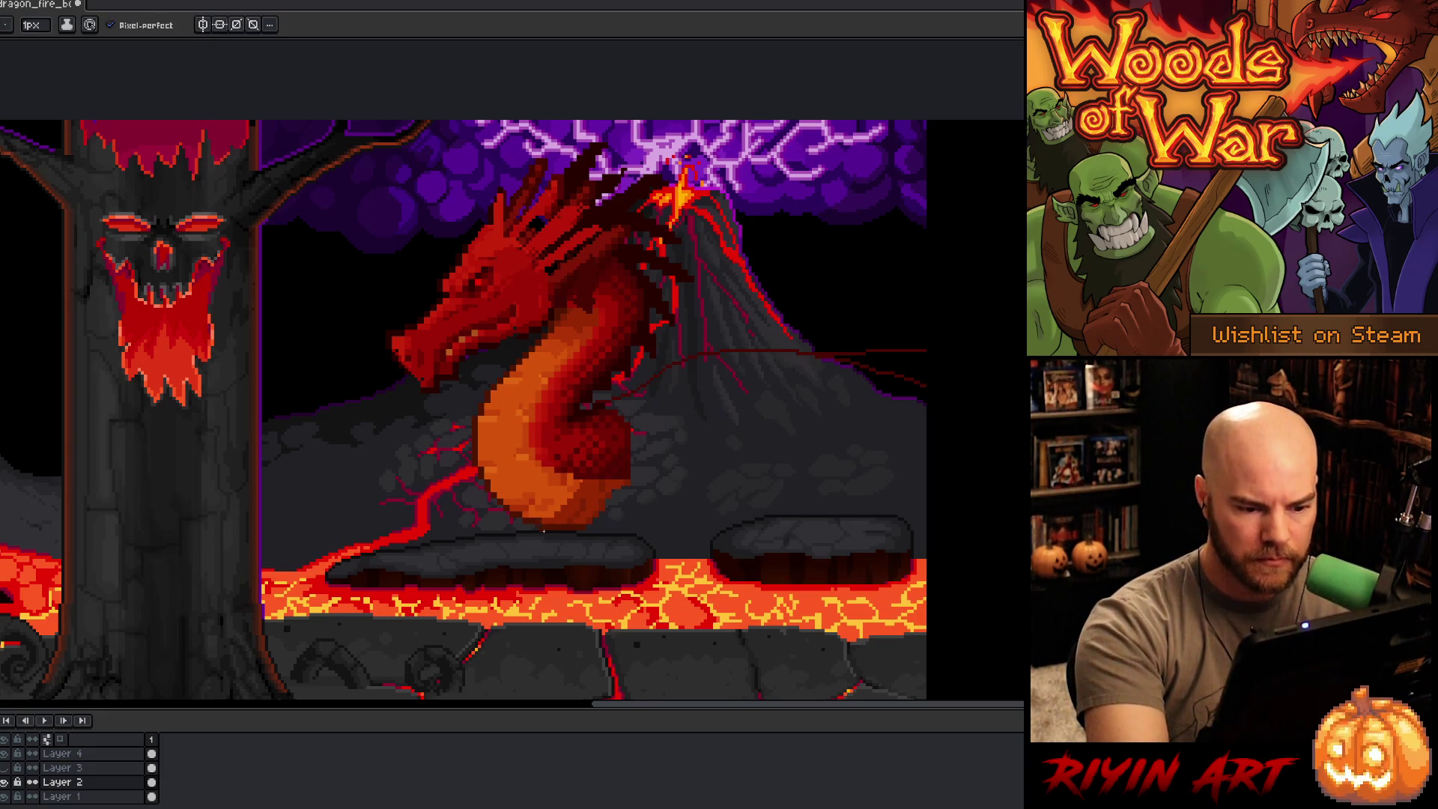
{"action": "left_click_drag", "start_coordinate": [544, 530], "coordinate": [844, 533]}
{"action": "mouse_move", "coordinate": [589, 546]}
{"action": "left_mouse_down"}
{"action": "mouse_move", "coordinate": [689, 565]}
{"action": "mouse_move", "coordinate": [928, 519]}
{"action": "left_mouse_up"}
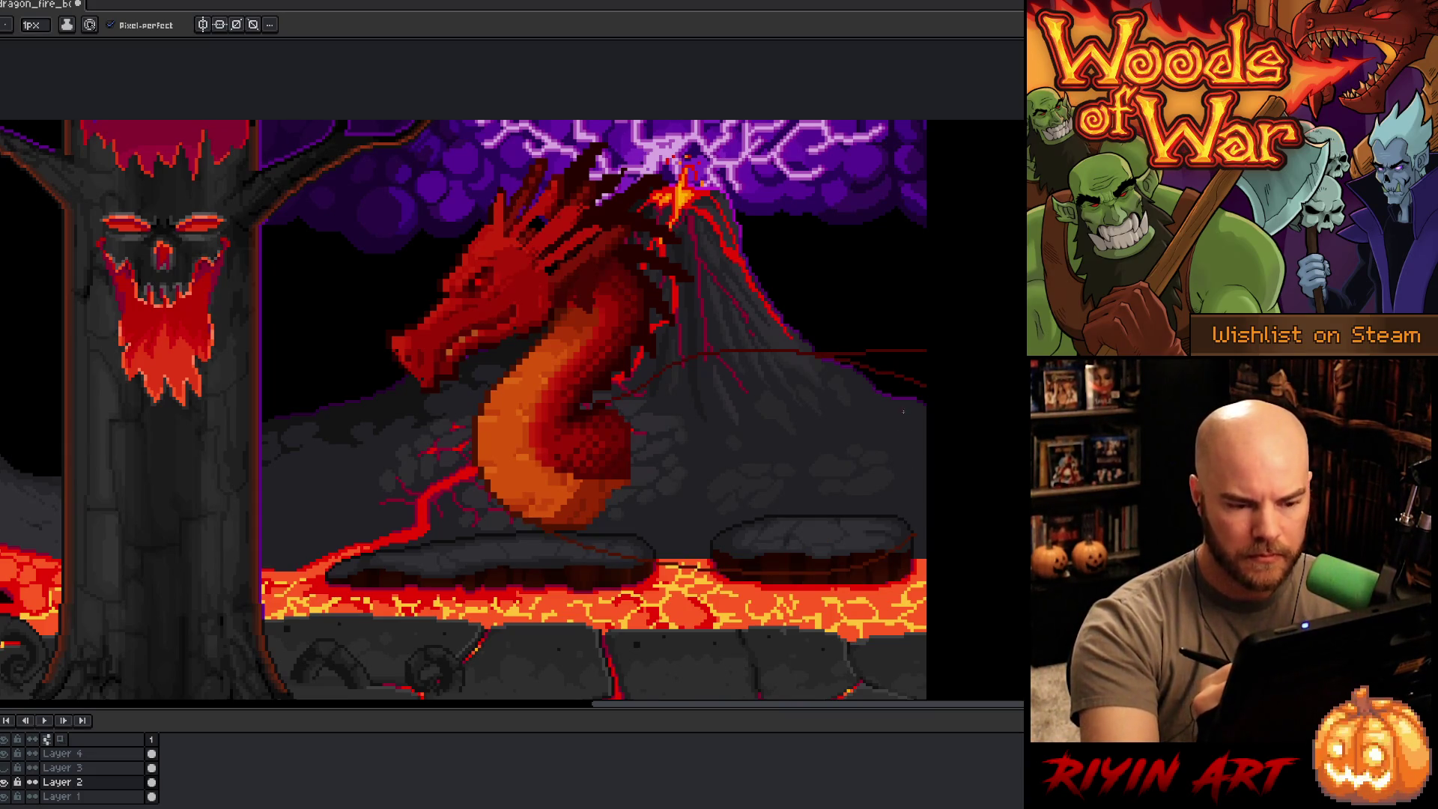
{"action": "mouse_move", "coordinate": [902, 419]}
{"action": "left_mouse_down"}
{"action": "mouse_move", "coordinate": [844, 427]}
{"action": "mouse_move", "coordinate": [658, 379]}
{"action": "left_mouse_up"}
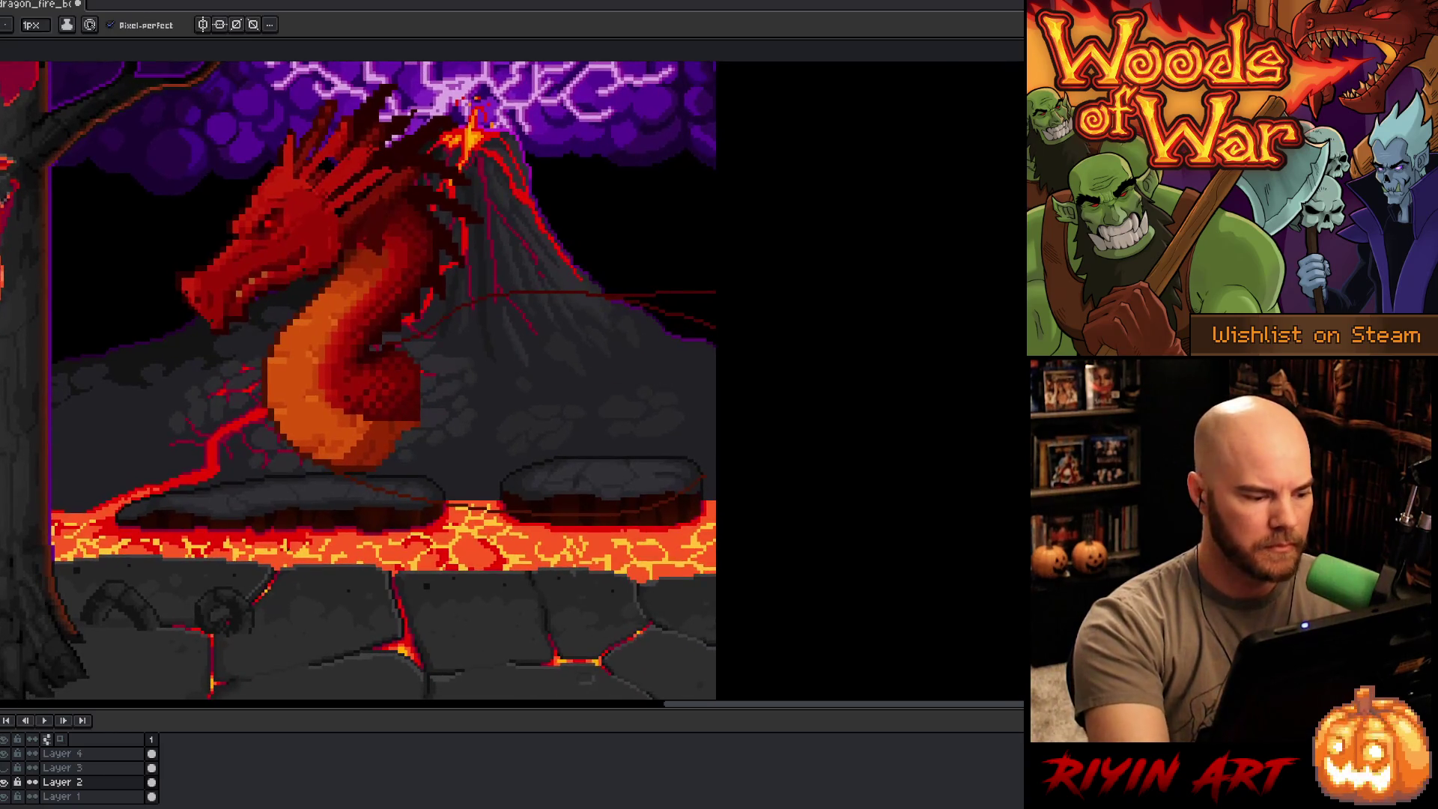
Step: Nudge the view and toggle Layer 3's visibility to check its contents
{"action": "key", "text": "space"}
{"action": "left_click_drag", "start_coordinate": [712, 521], "coordinate": [727, 524]}
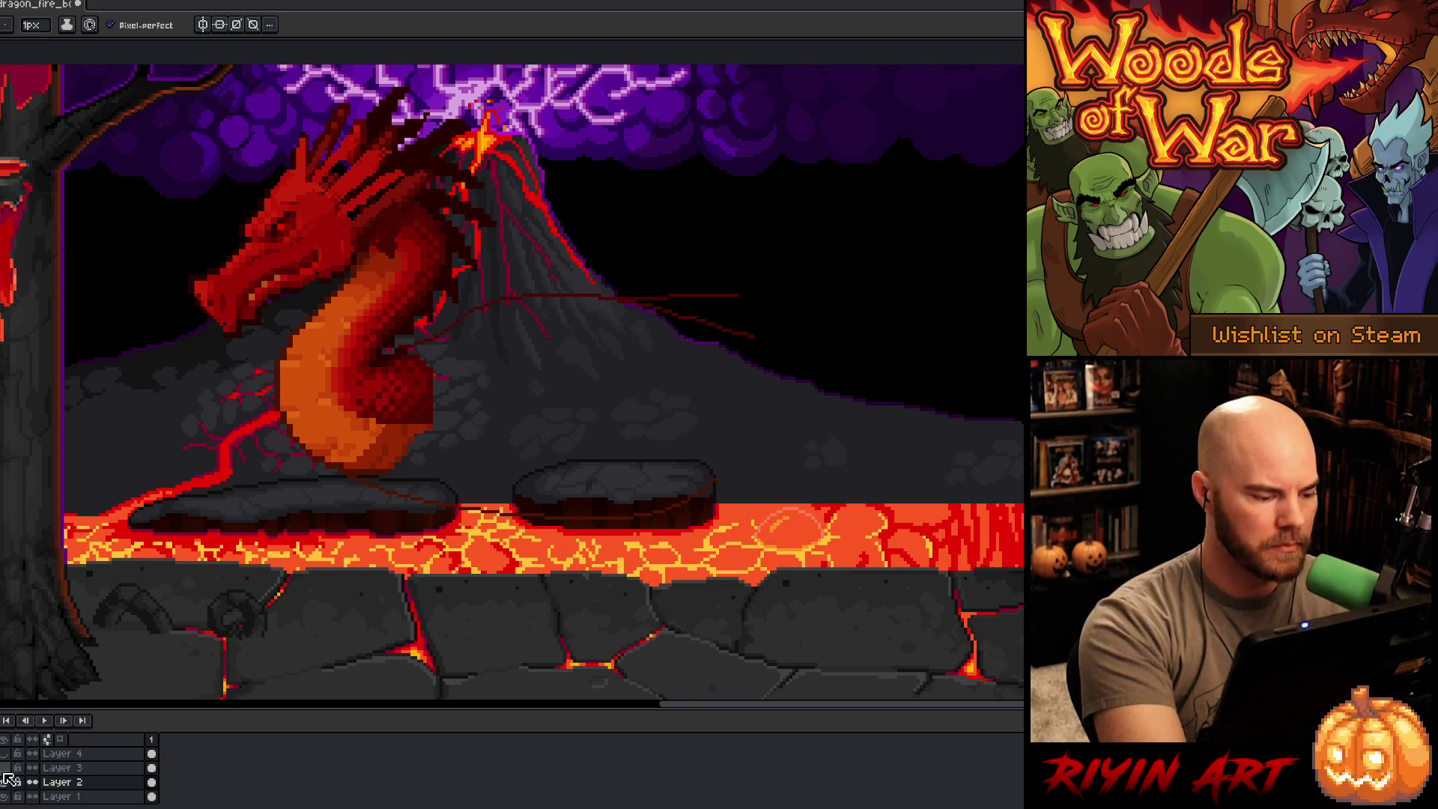
{"action": "left_click", "coordinate": [3, 767]}
{"action": "left_click", "coordinate": [6, 773]}
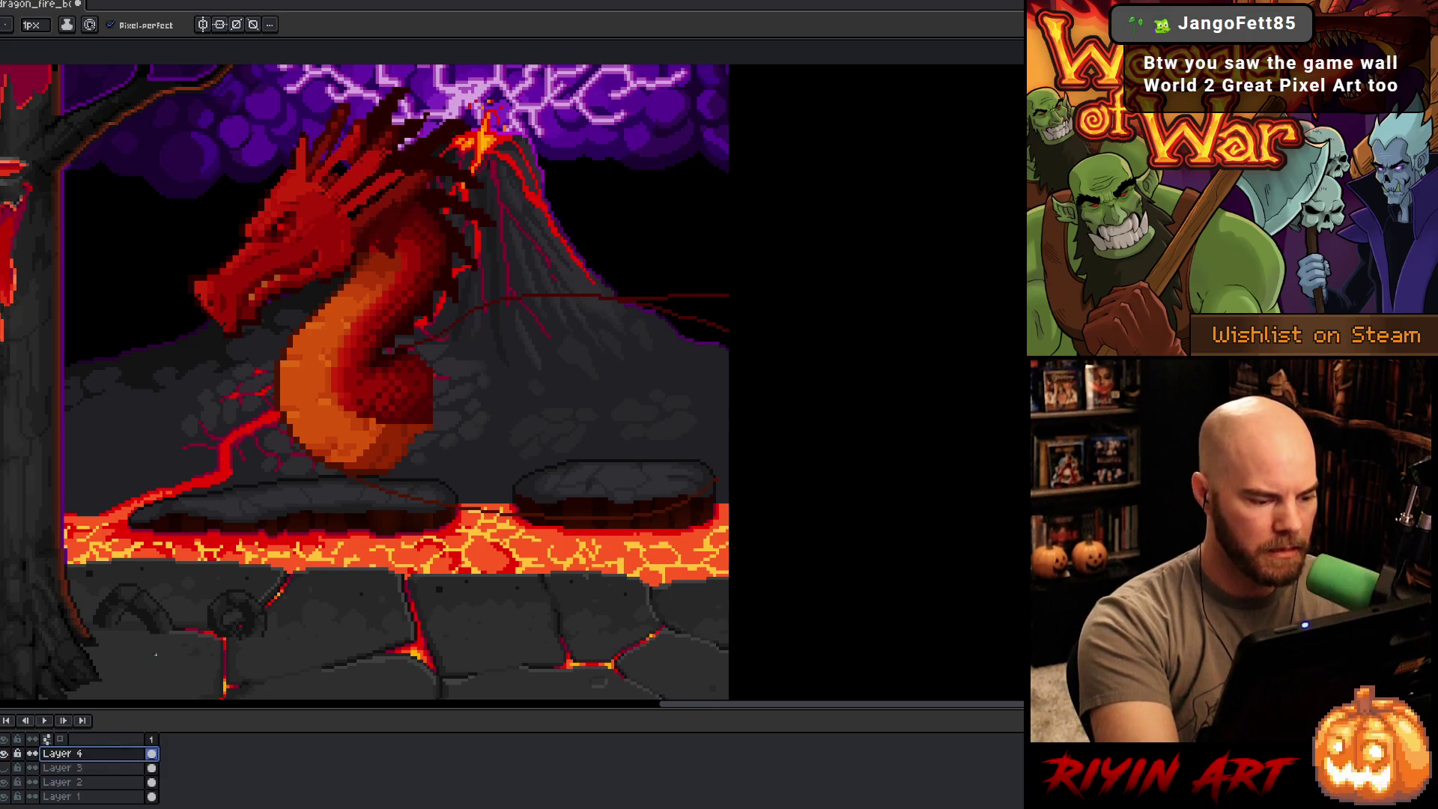
Step: Rename Layer 4 to 'dragon'
{"action": "double_click", "coordinate": [79, 755]}
{"action": "type", "text": "drgo"}
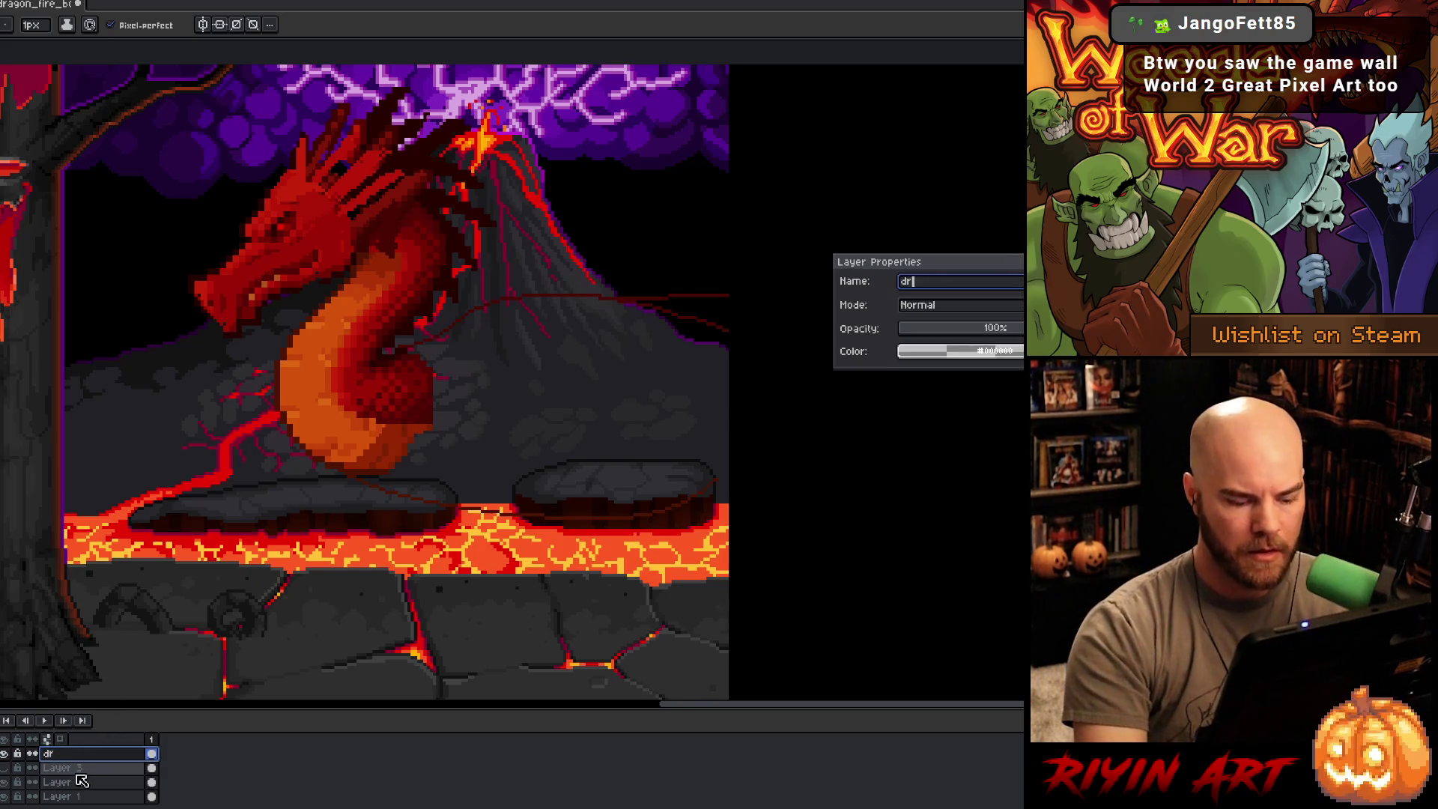
{"action": "key", "text": "BackSpace"}
{"action": "key", "text": "BackSpace"}
{"action": "type", "text": "agon"}
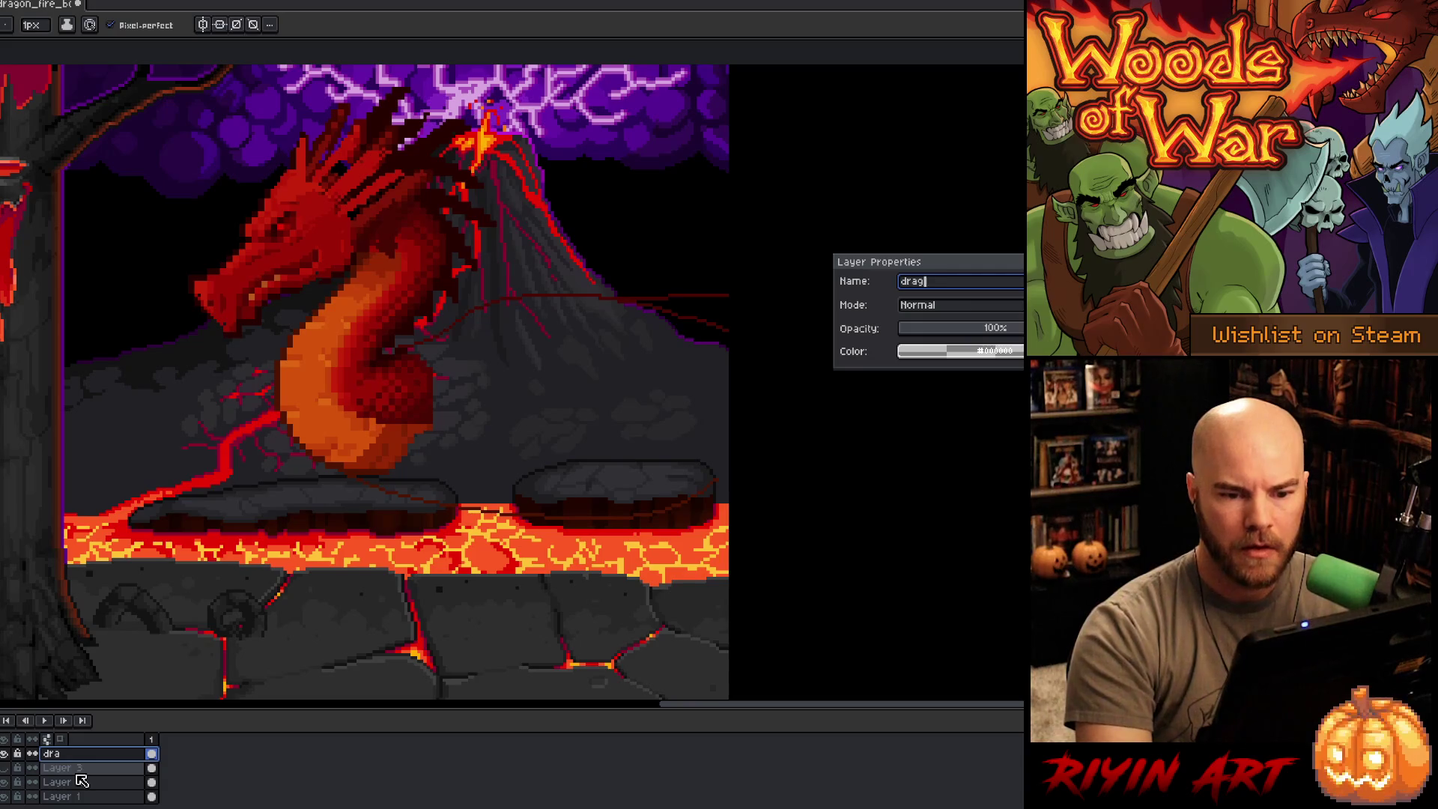
{"action": "key", "text": "Return"}
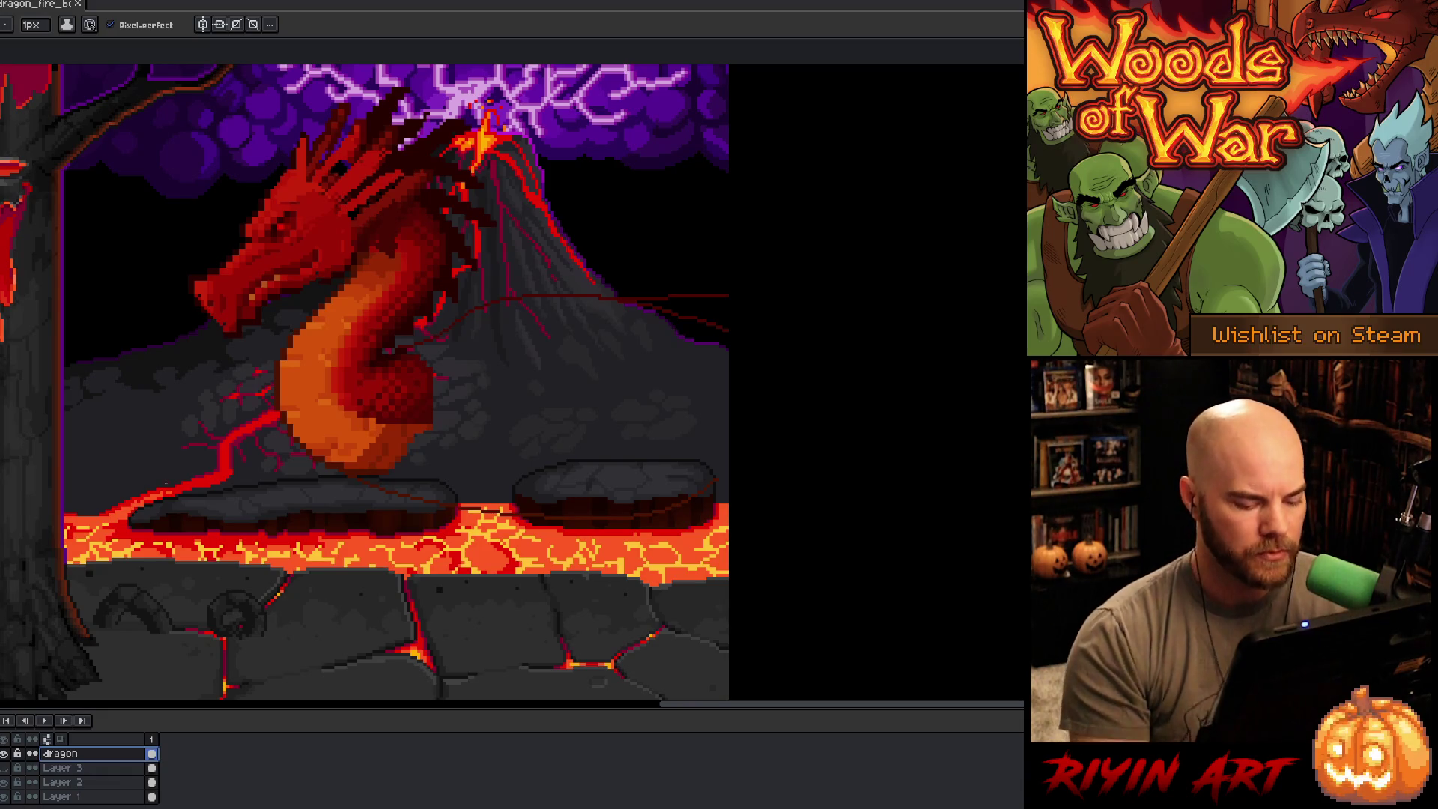
Step: Move the dragon to the right of the volcano, hiding the flame layer to position it
{"action": "key", "text": "v"}
{"action": "mouse_move", "coordinate": [334, 398]}
{"action": "left_mouse_down"}
{"action": "mouse_move", "coordinate": [426, 416]}
{"action": "mouse_move", "coordinate": [636, 420]}
{"action": "mouse_move", "coordinate": [568, 424]}
{"action": "mouse_move", "coordinate": [596, 428]}
{"action": "mouse_move", "coordinate": [696, 417]}
{"action": "mouse_move", "coordinate": [591, 421]}
{"action": "mouse_move", "coordinate": [656, 419]}
{"action": "mouse_move", "coordinate": [641, 417]}
{"action": "left_mouse_up"}
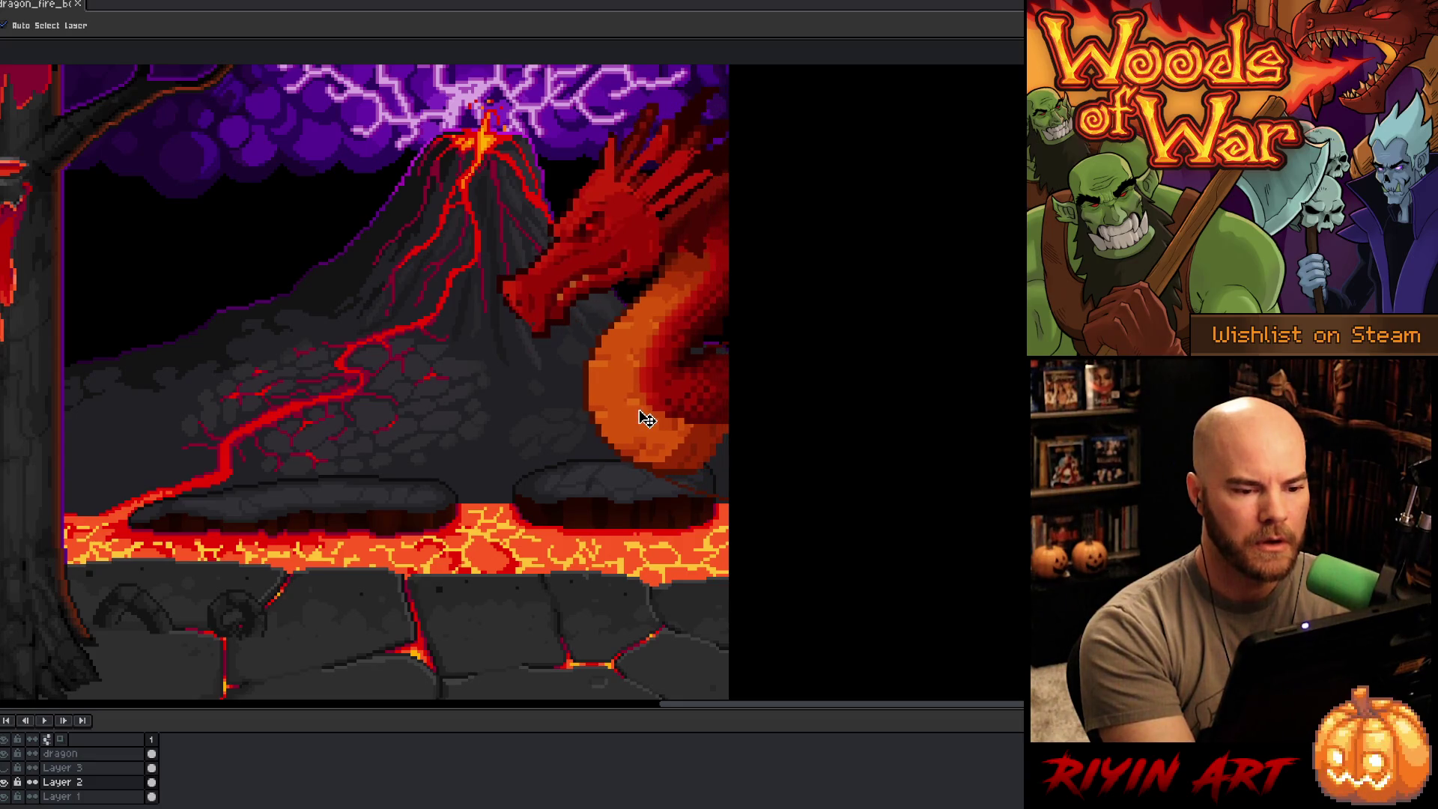
{"action": "left_click_drag", "start_coordinate": [779, 538], "coordinate": [475, 558]}
{"action": "left_click", "coordinate": [5, 755]}
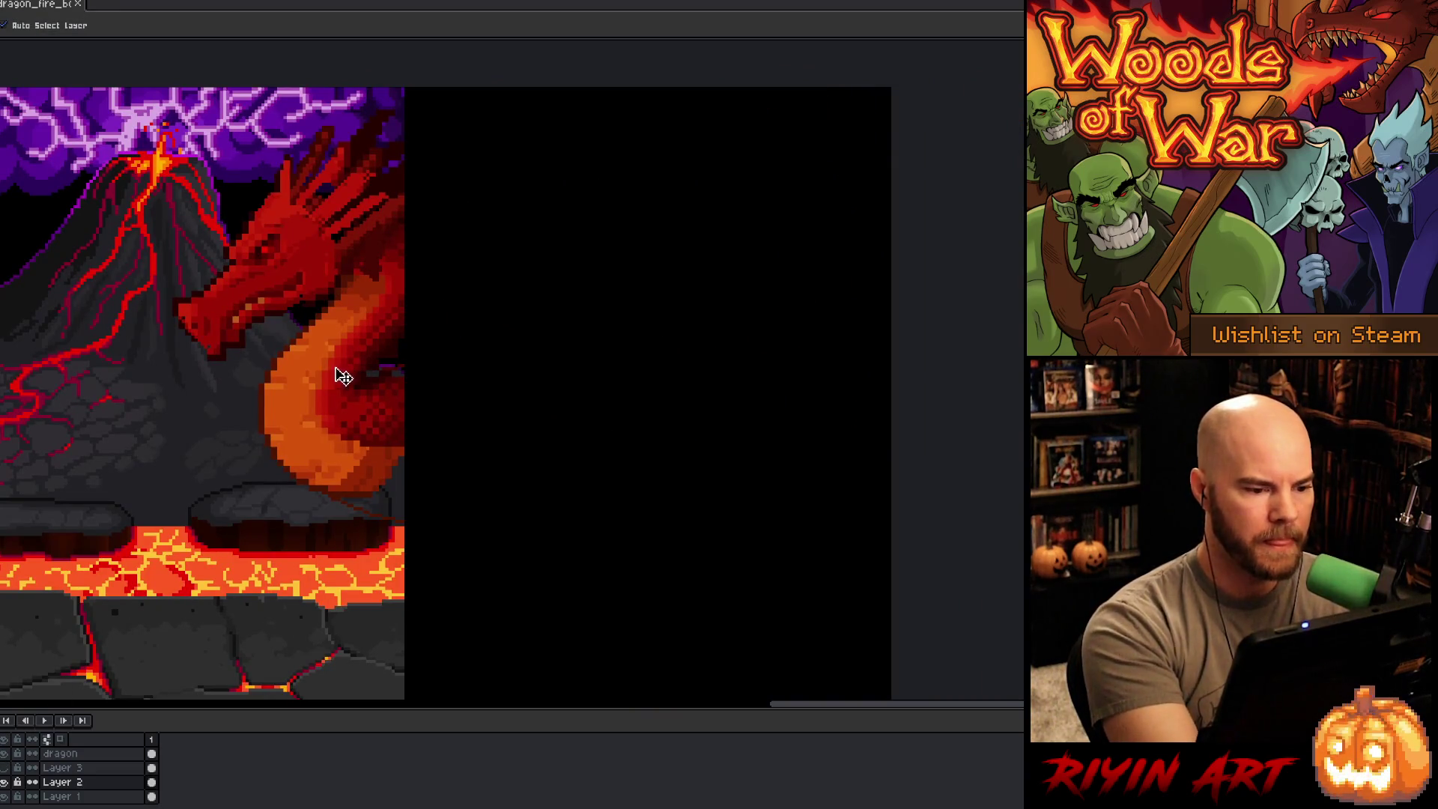
{"action": "left_click_drag", "start_coordinate": [335, 384], "coordinate": [346, 385]}
{"action": "key", "text": "h"}
{"action": "mouse_move", "coordinate": [183, 487]}
{"action": "left_mouse_down"}
{"action": "mouse_move", "coordinate": [770, 449]}
{"action": "mouse_move", "coordinate": [804, 433]}
{"action": "mouse_move", "coordinate": [283, 482]}
{"action": "left_mouse_up"}
{"action": "key", "text": "v"}
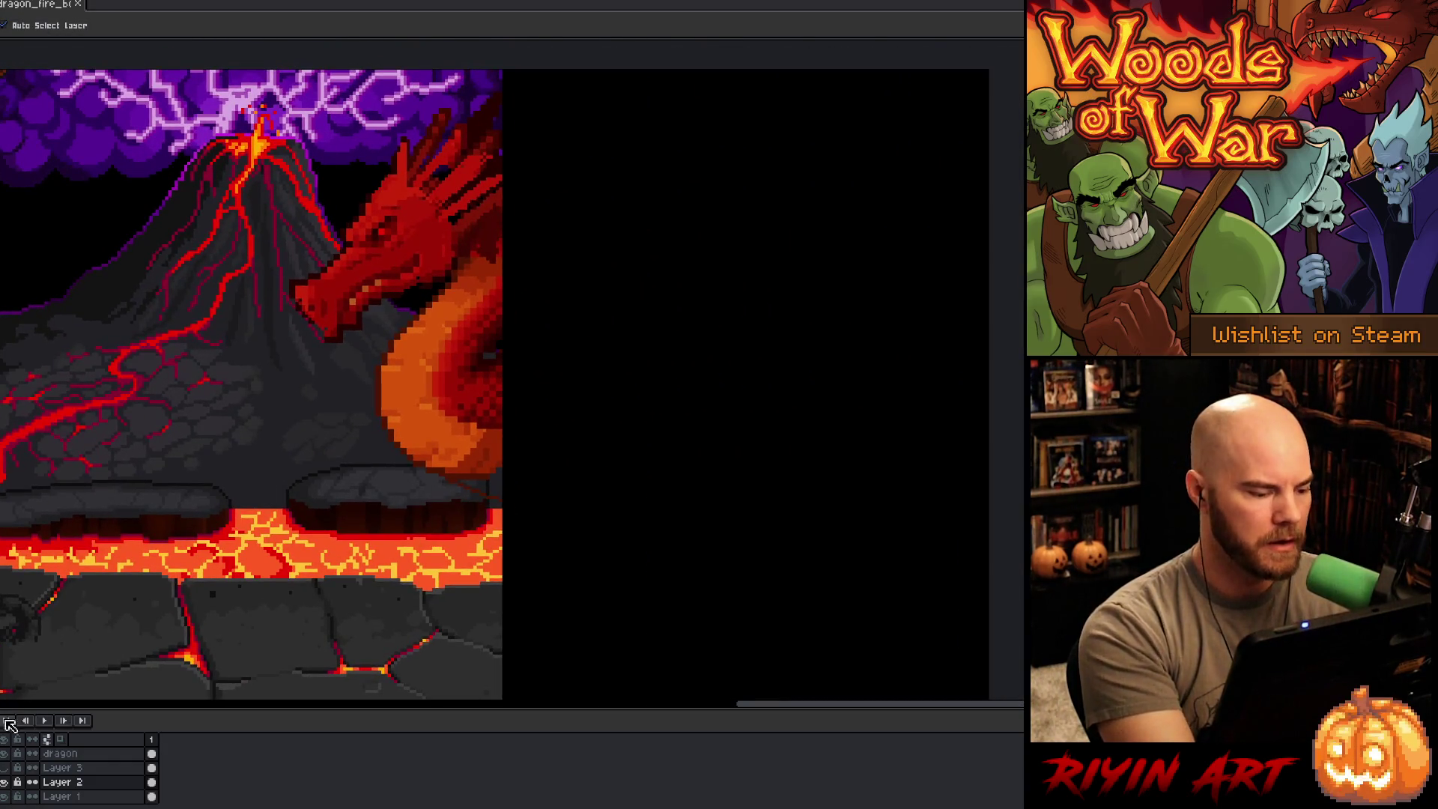
{"action": "left_click", "coordinate": [5, 782]}
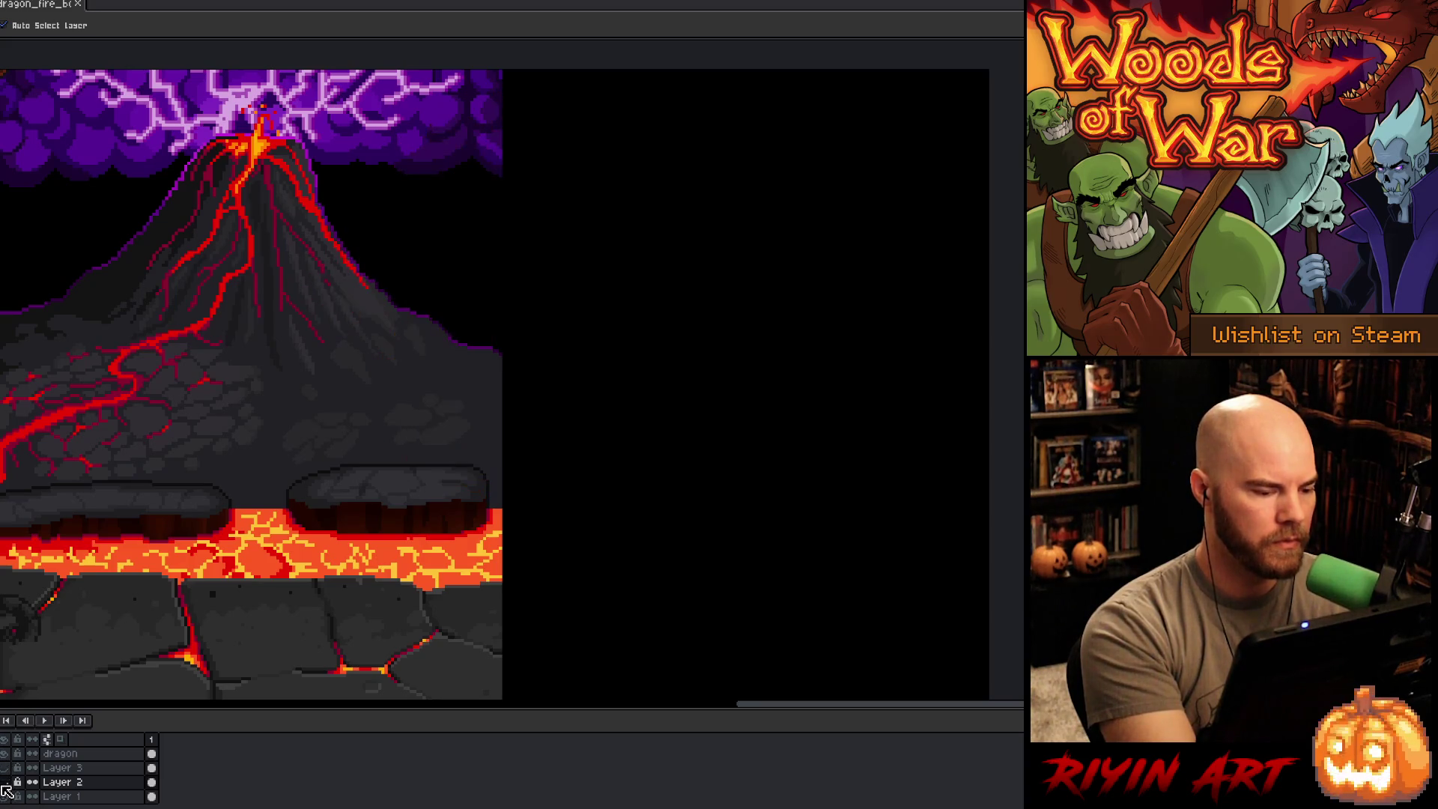
{"action": "left_click", "coordinate": [5, 782]}
{"action": "scroll", "coordinate": [613, 502], "scroll_direction": "right", "scroll_amount": 4}
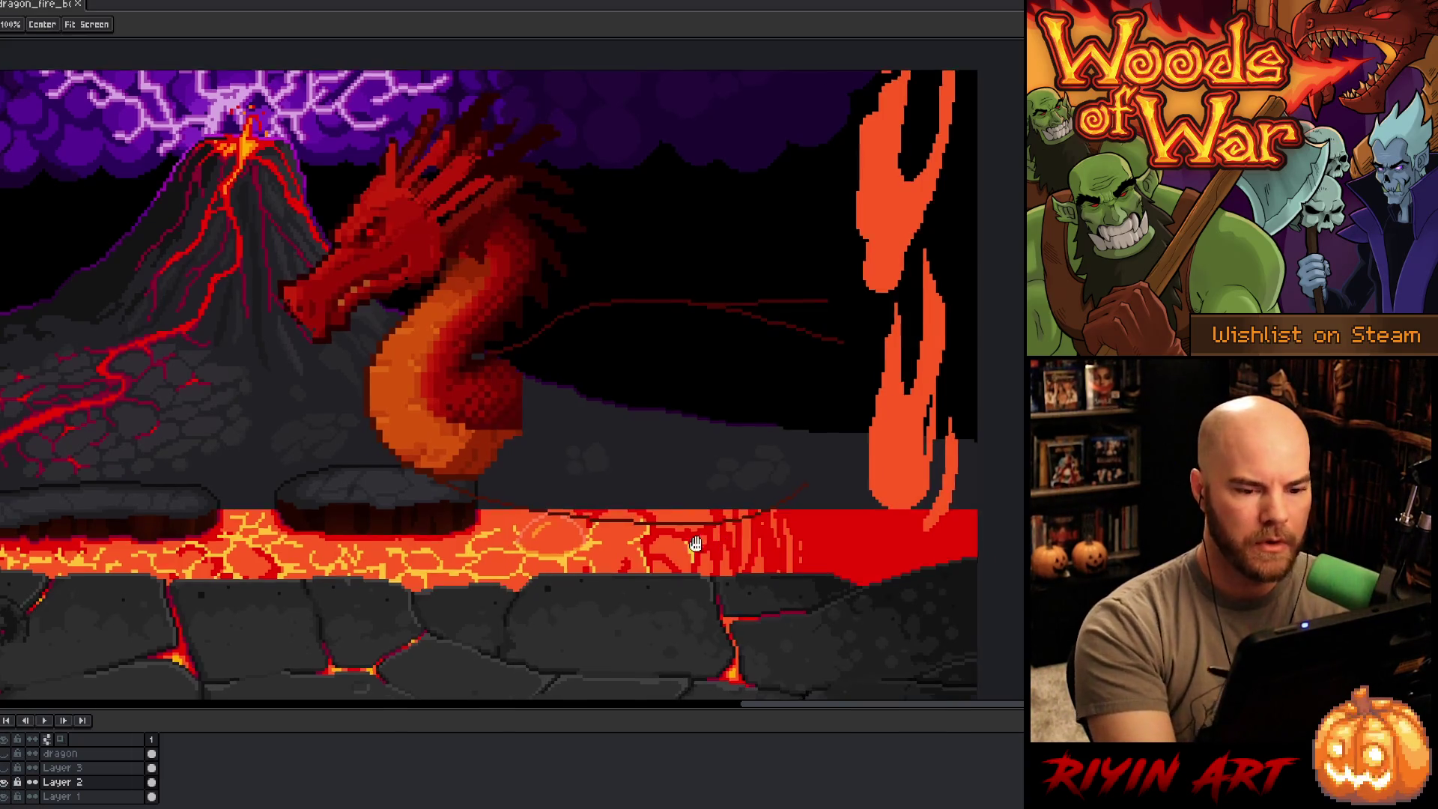
Step: Pick the dragon's red and draw curved guide lines from the body and through the flame
{"action": "key", "text": "b"}
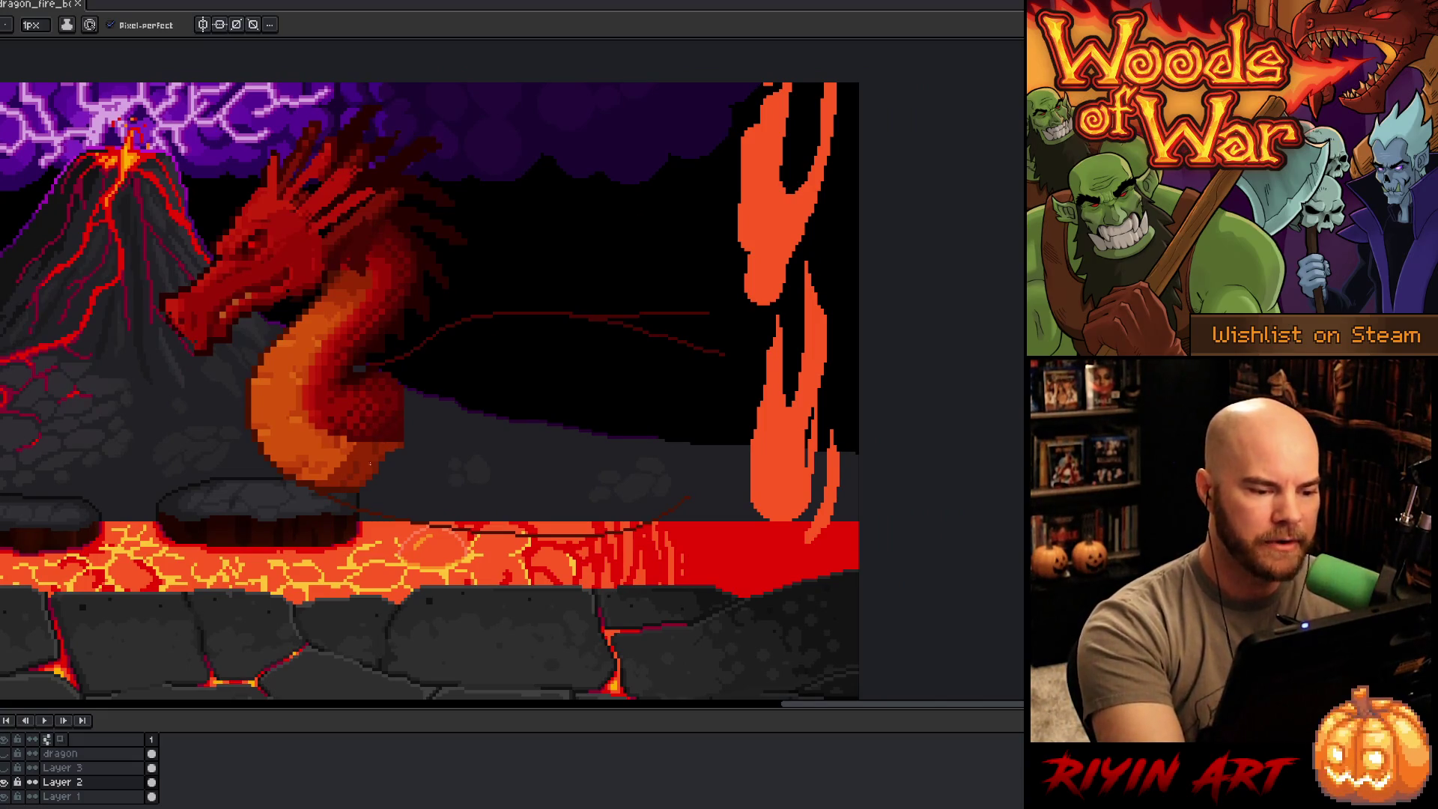
{"action": "left_click", "coordinate": [382, 432], "text": "ctrl"}
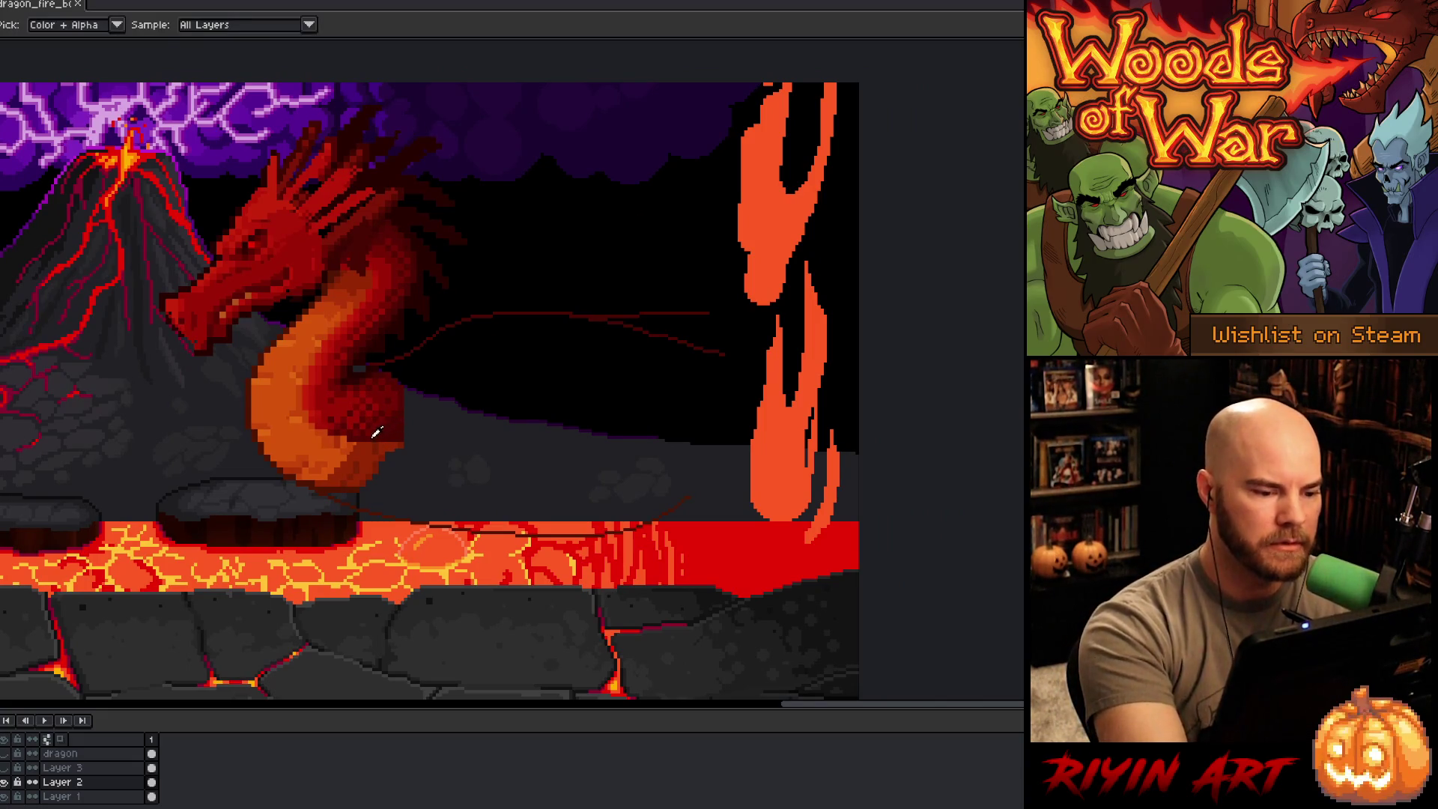
{"action": "left_click_drag", "start_coordinate": [372, 445], "coordinate": [682, 453]}
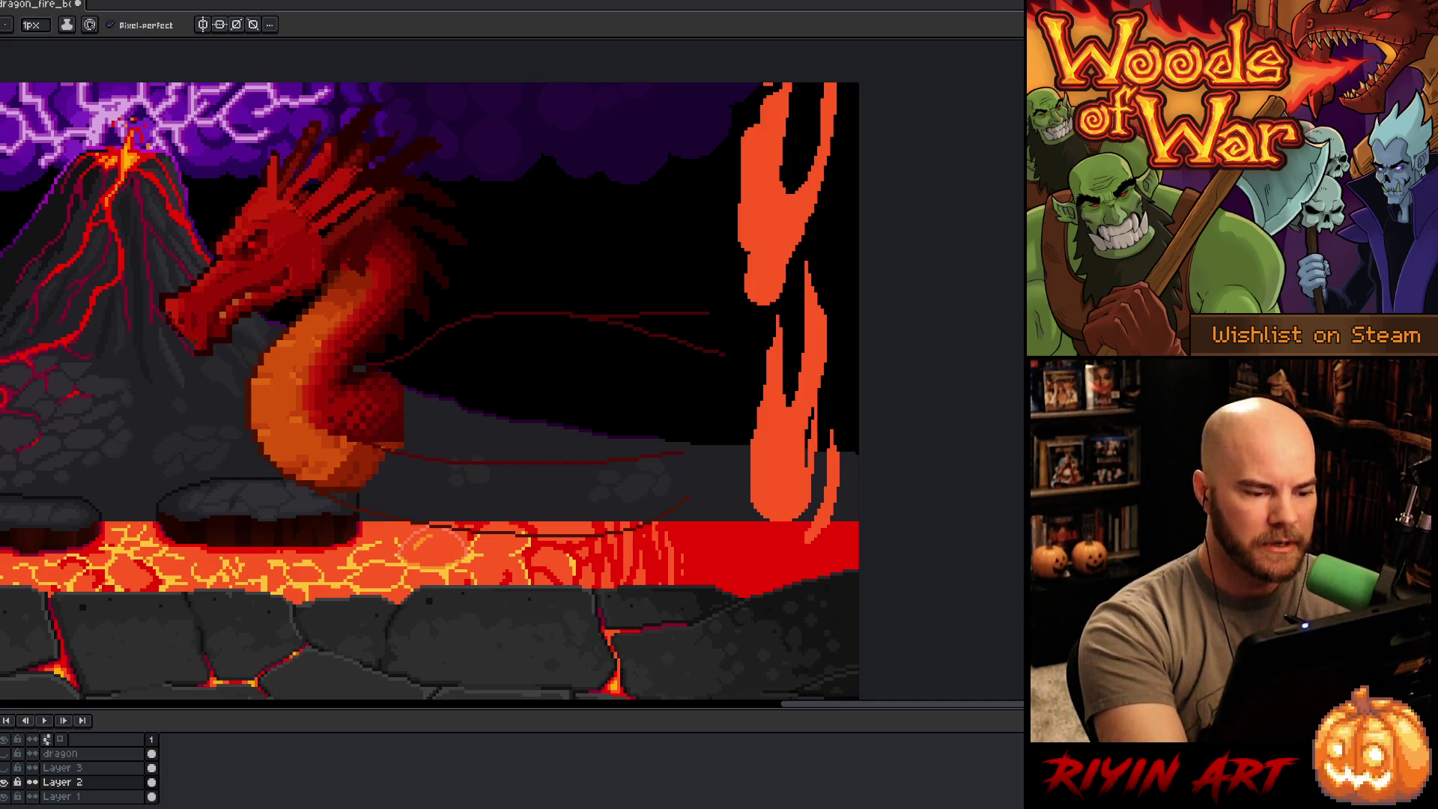
{"action": "left_click_drag", "start_coordinate": [380, 446], "coordinate": [395, 451]}
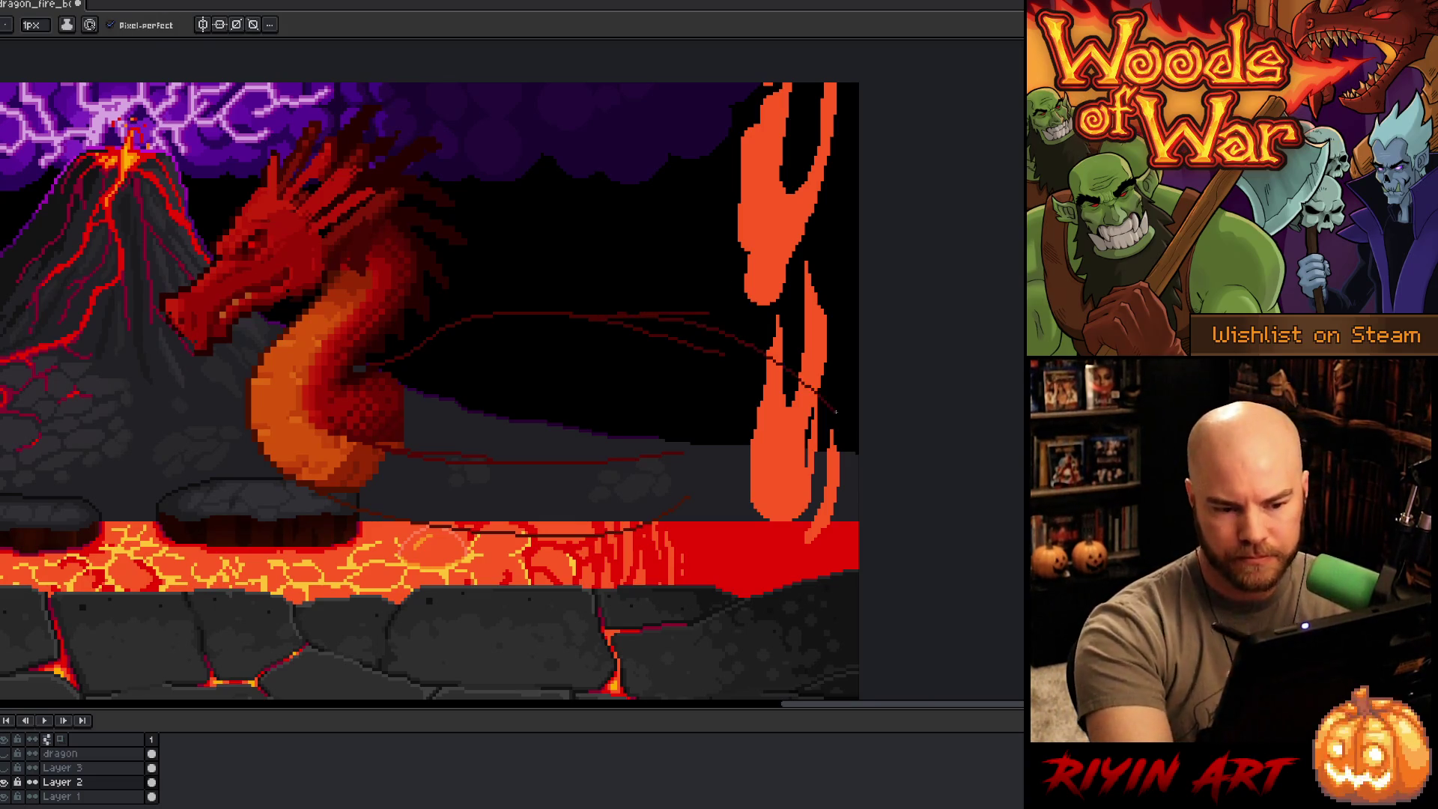
{"action": "left_click_drag", "start_coordinate": [611, 317], "coordinate": [911, 406]}
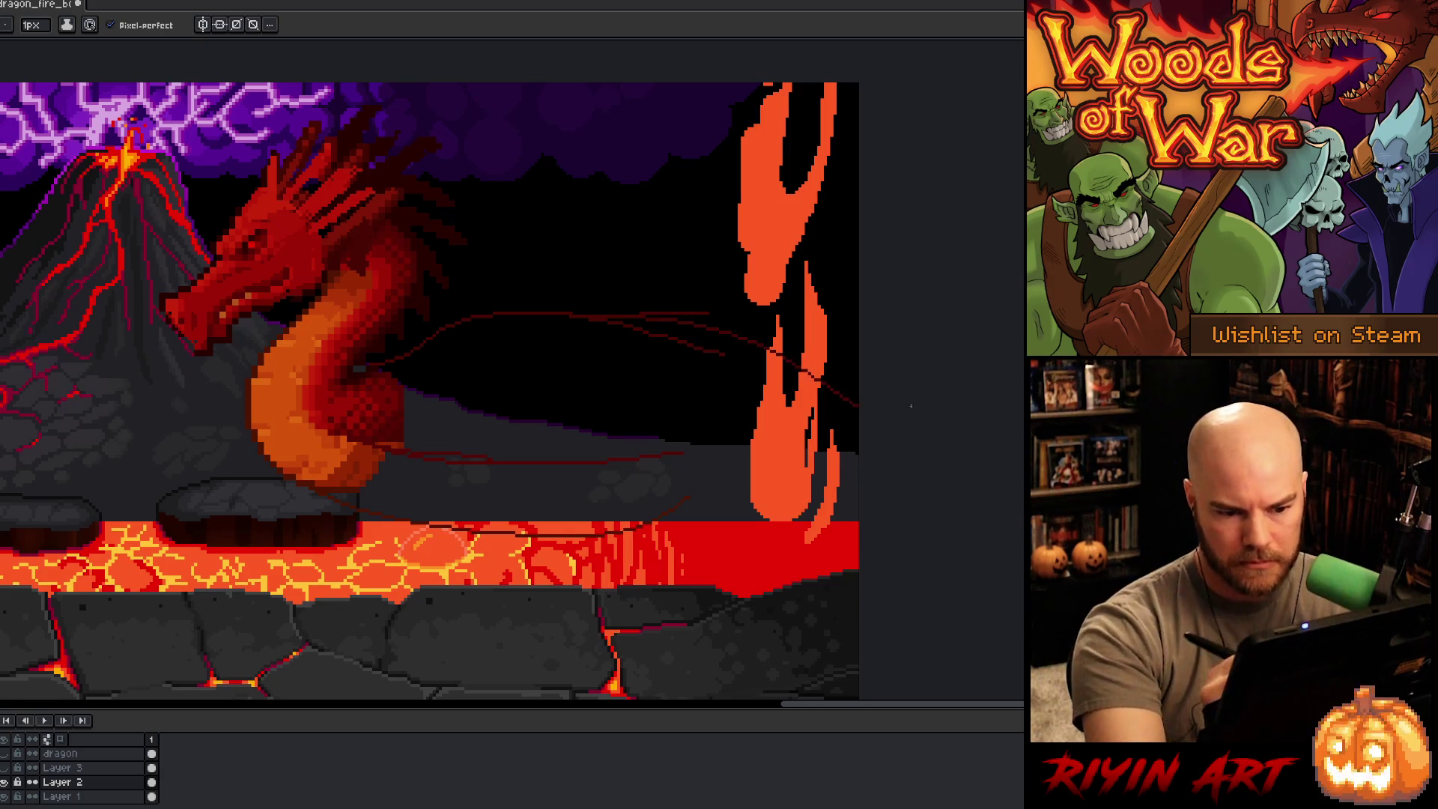
{"action": "key", "text": "ctrl+z"}
{"action": "left_click_drag", "start_coordinate": [640, 315], "coordinate": [858, 365]}
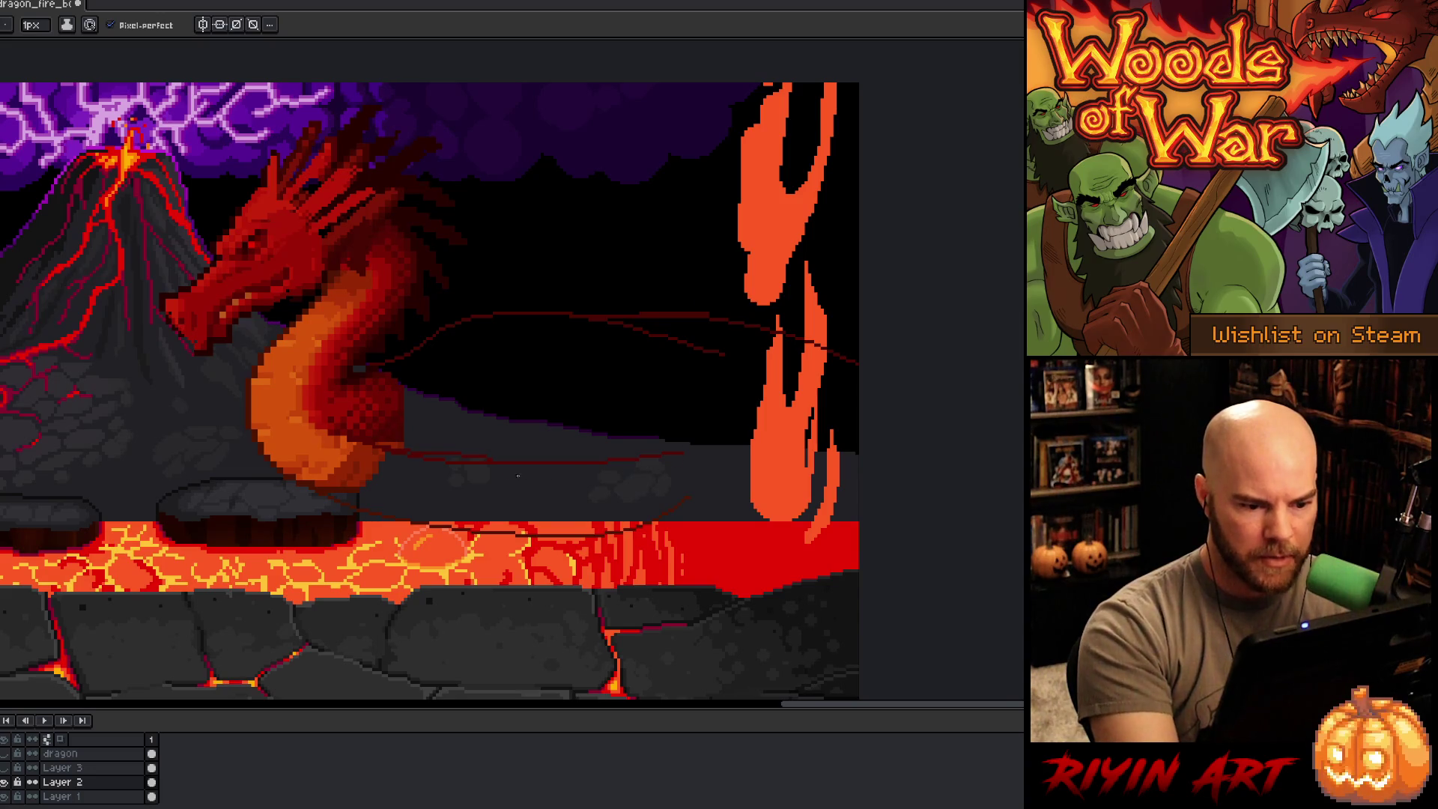
Step: Redraw the lower red line across the flame until it sits right
{"action": "key", "text": "g"}
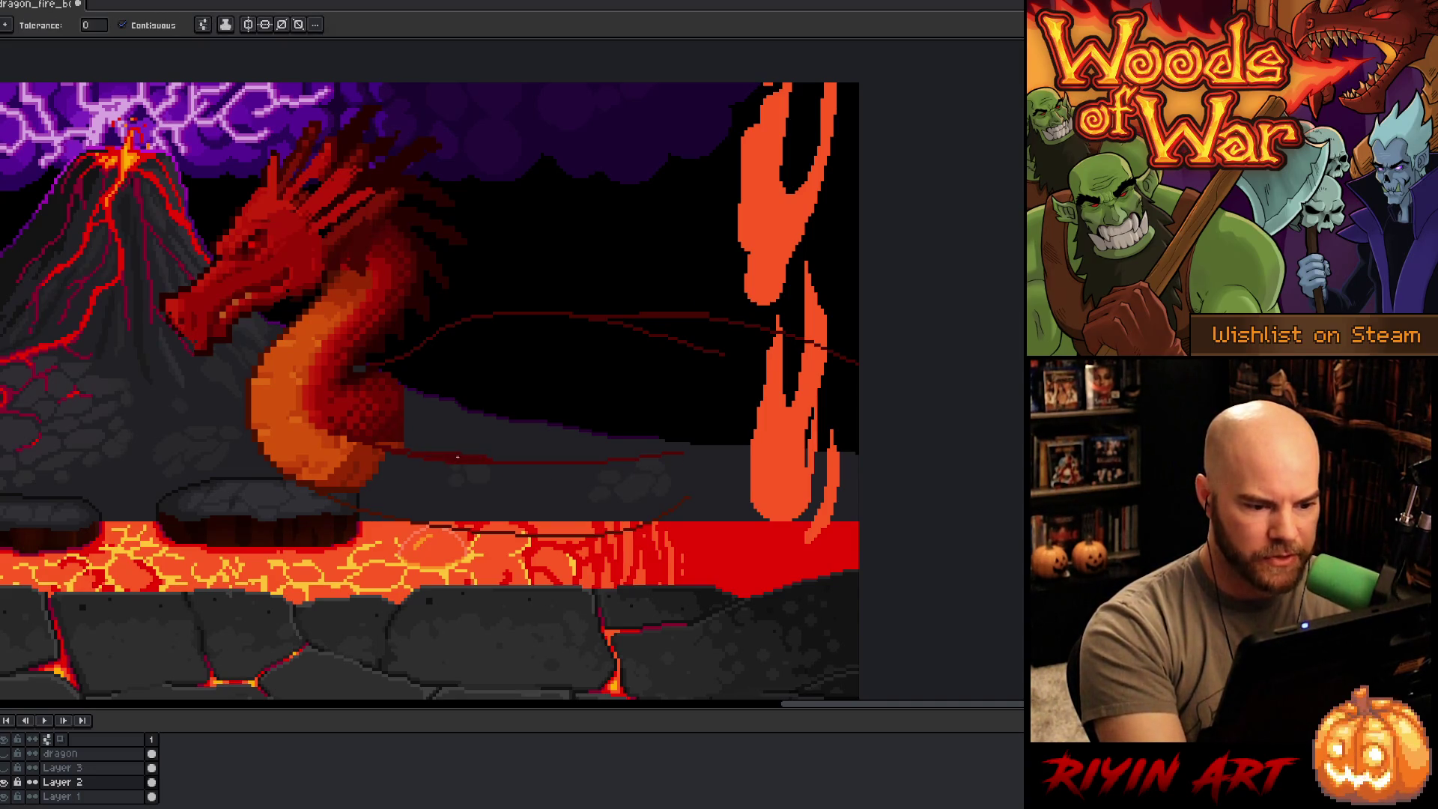
{"action": "key", "text": "b"}
{"action": "key", "text": "b"}
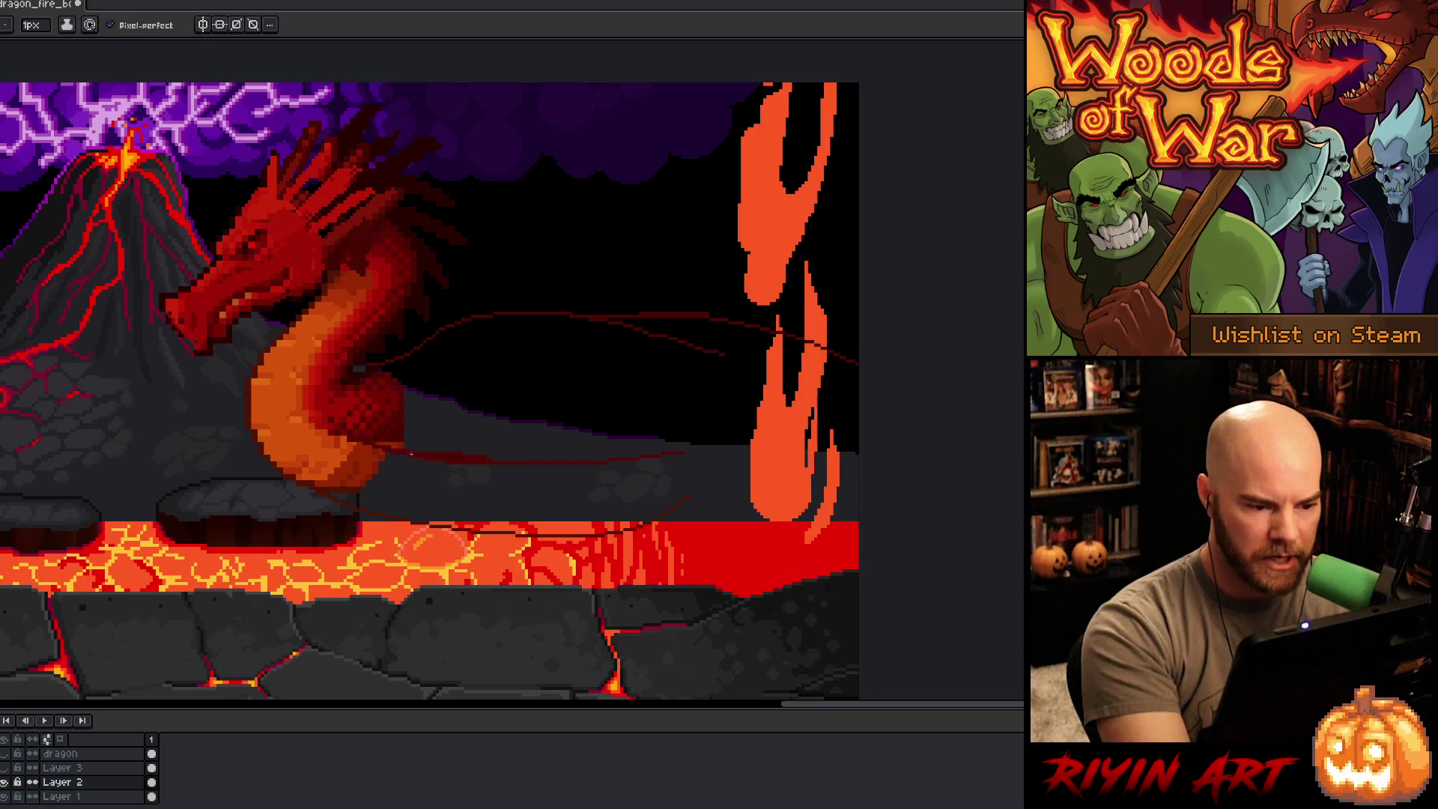
{"action": "key", "text": "i"}
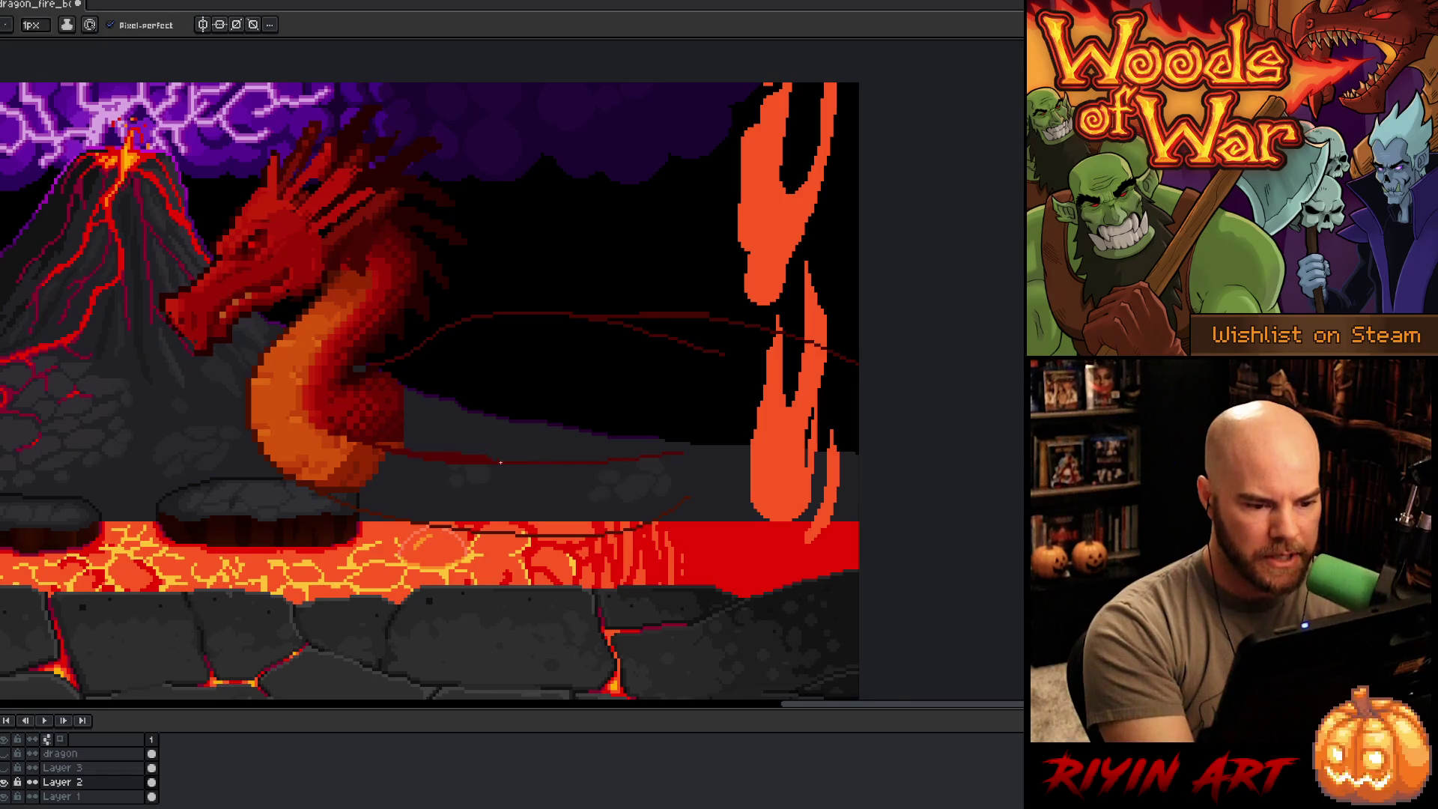
{"action": "key", "text": "b"}
{"action": "mouse_move", "coordinate": [672, 455]}
{"action": "left_mouse_down"}
{"action": "mouse_move", "coordinate": [802, 457]}
{"action": "mouse_move", "coordinate": [948, 497]}
{"action": "left_mouse_up"}
{"action": "key", "text": "ctrl+z"}
{"action": "left_click_drag", "start_coordinate": [712, 443], "coordinate": [912, 445]}
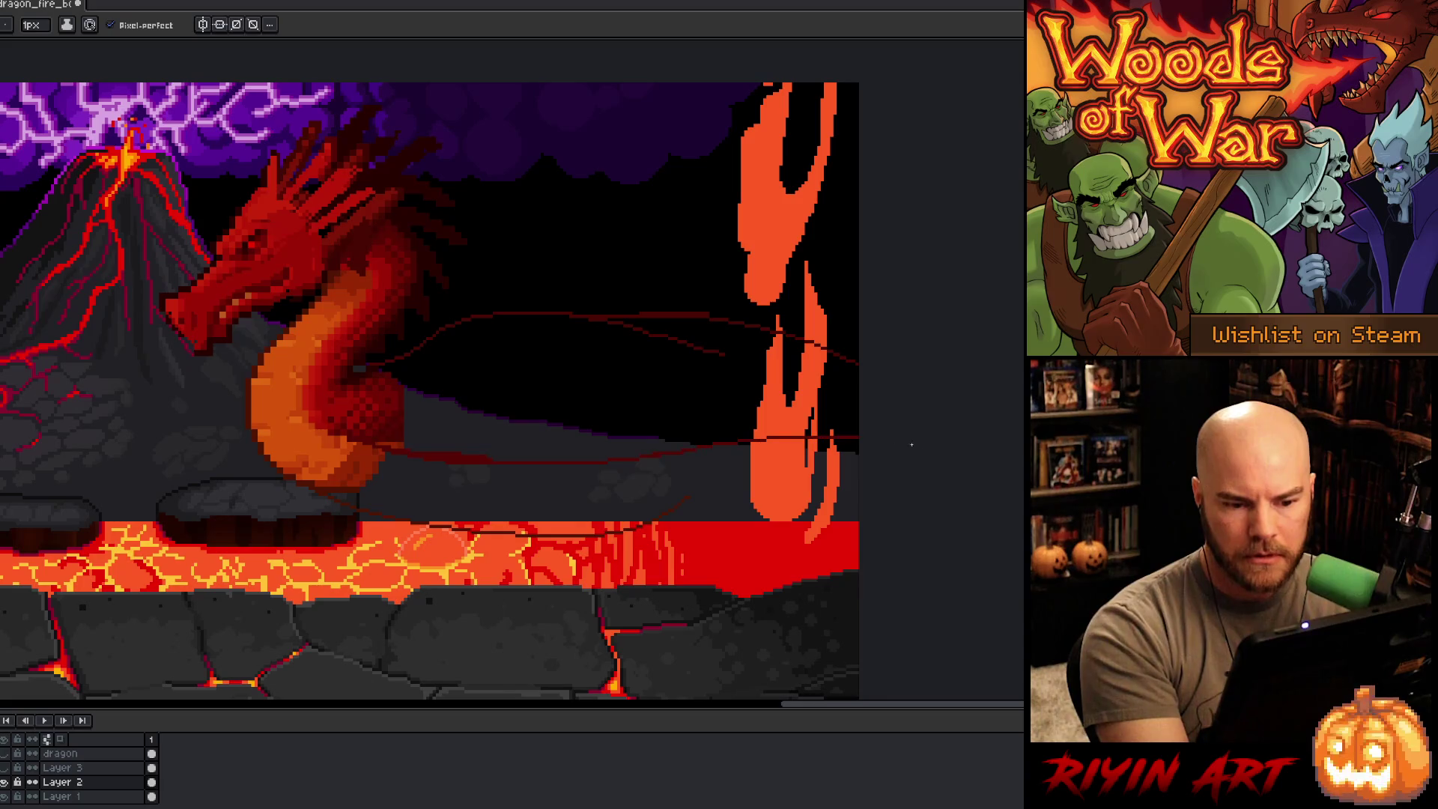
{"action": "key", "text": "ctrl+z"}
{"action": "left_click_drag", "start_coordinate": [750, 455], "coordinate": [908, 425]}
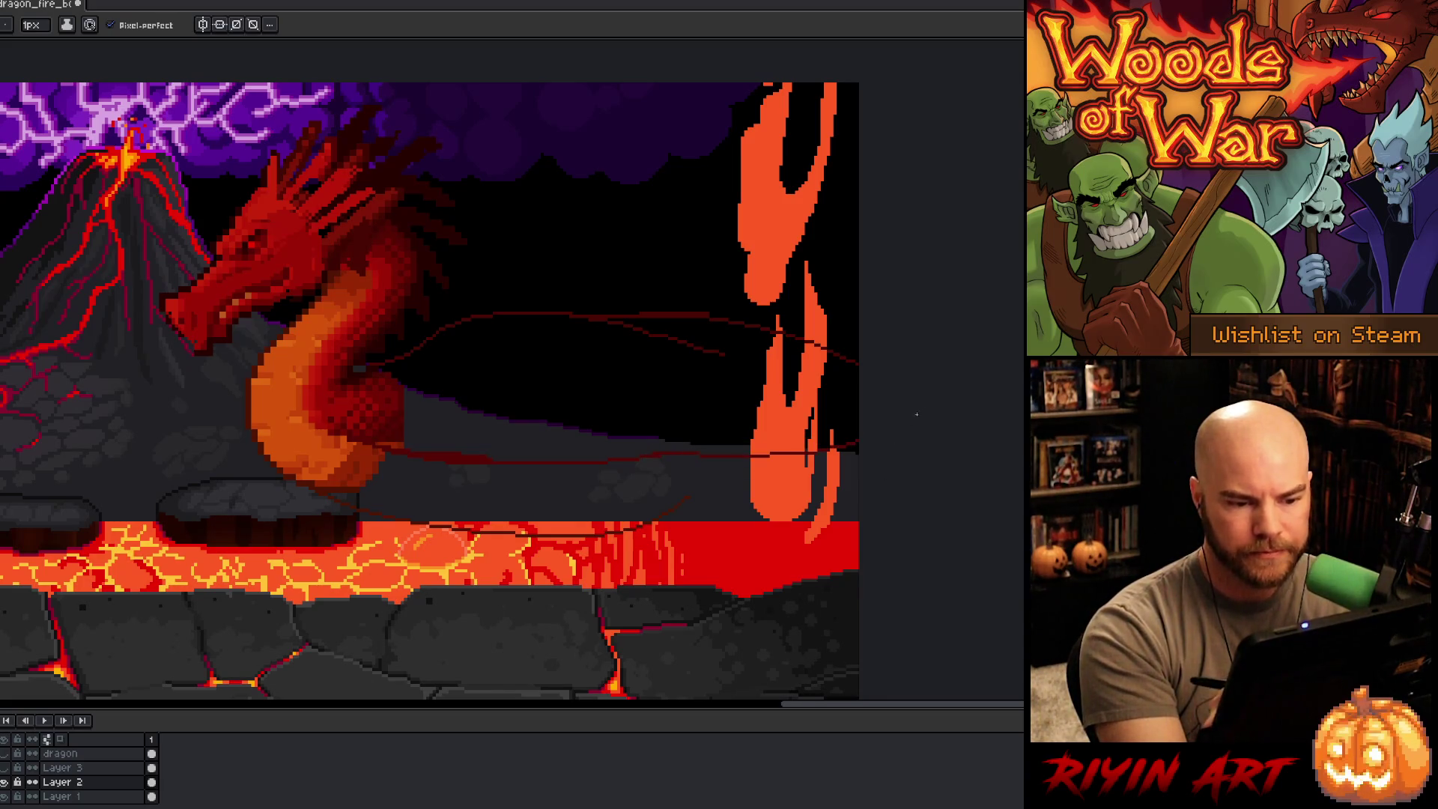
{"action": "key", "text": "ctrl+z"}
{"action": "left_click_drag", "start_coordinate": [734, 442], "coordinate": [899, 453]}
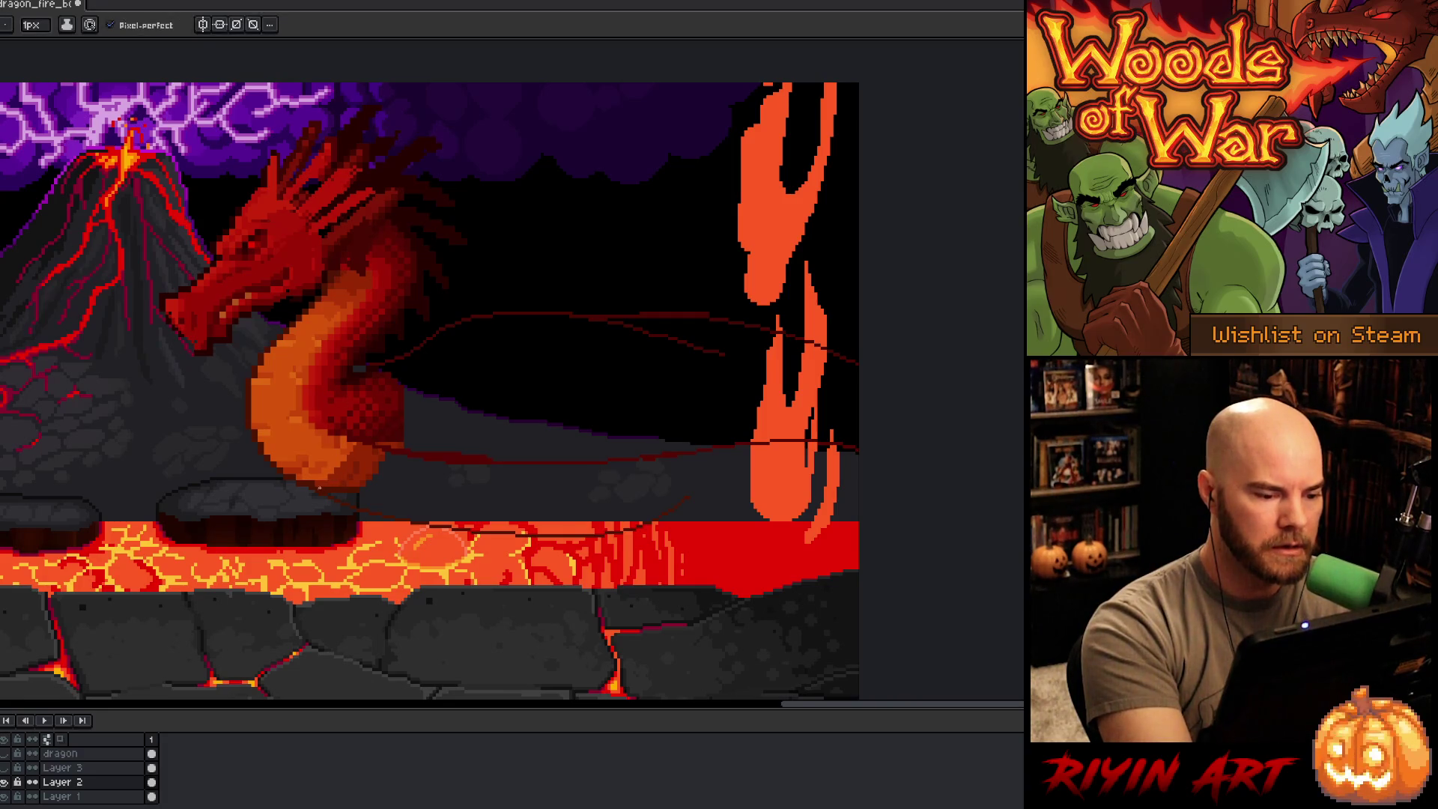
{"action": "mouse_move", "coordinate": [427, 503]}
{"action": "left_mouse_down"}
{"action": "mouse_move", "coordinate": [831, 519]}
{"action": "mouse_move", "coordinate": [554, 513]}
{"action": "mouse_move", "coordinate": [531, 529]}
{"action": "left_mouse_up"}
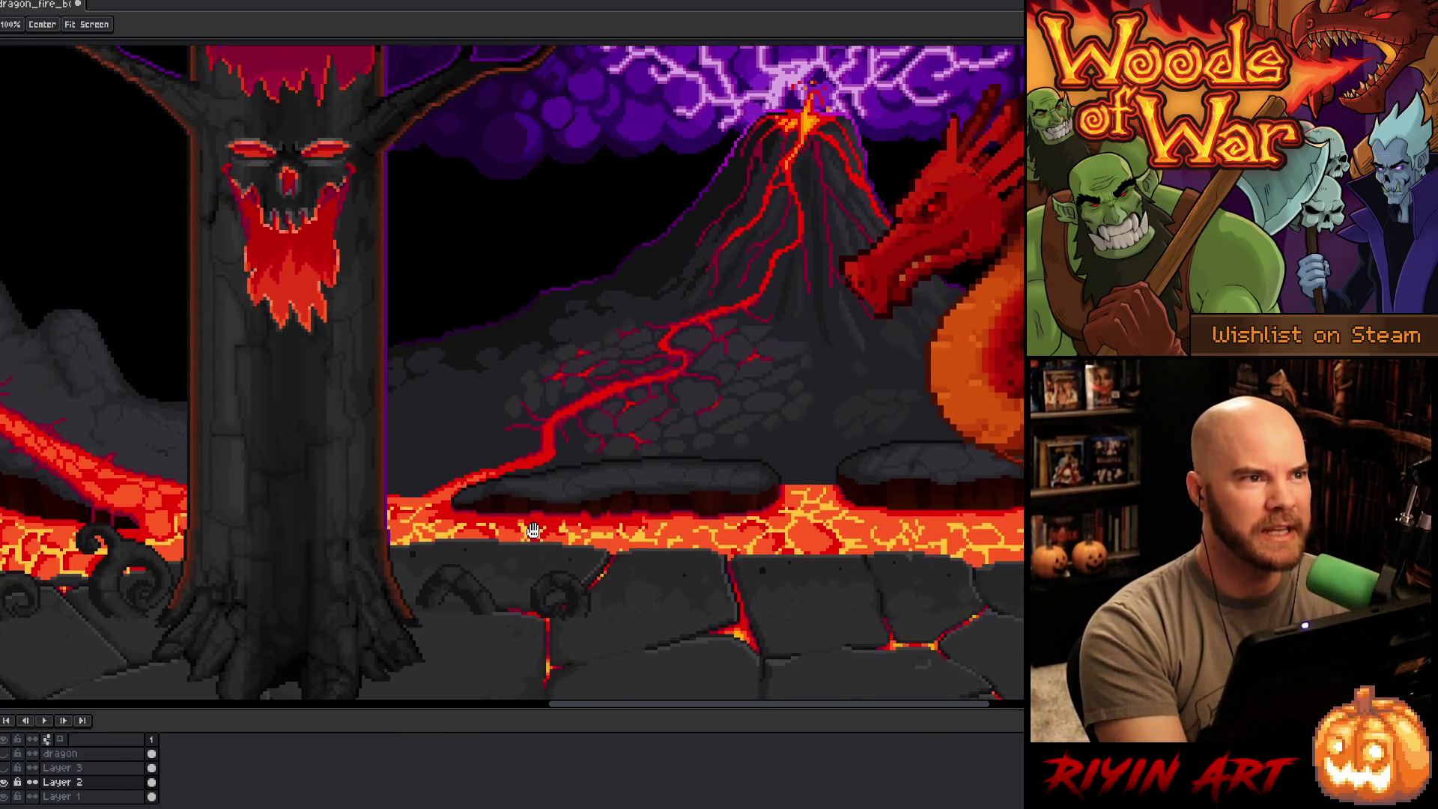
Step: Rename the current dragon layer to 'guide'
{"action": "mouse_move", "coordinate": [995, 542]}
{"action": "left_mouse_down"}
{"action": "mouse_move", "coordinate": [957, 522]}
{"action": "mouse_move", "coordinate": [697, 526]}
{"action": "mouse_move", "coordinate": [855, 536]}
{"action": "left_mouse_up"}
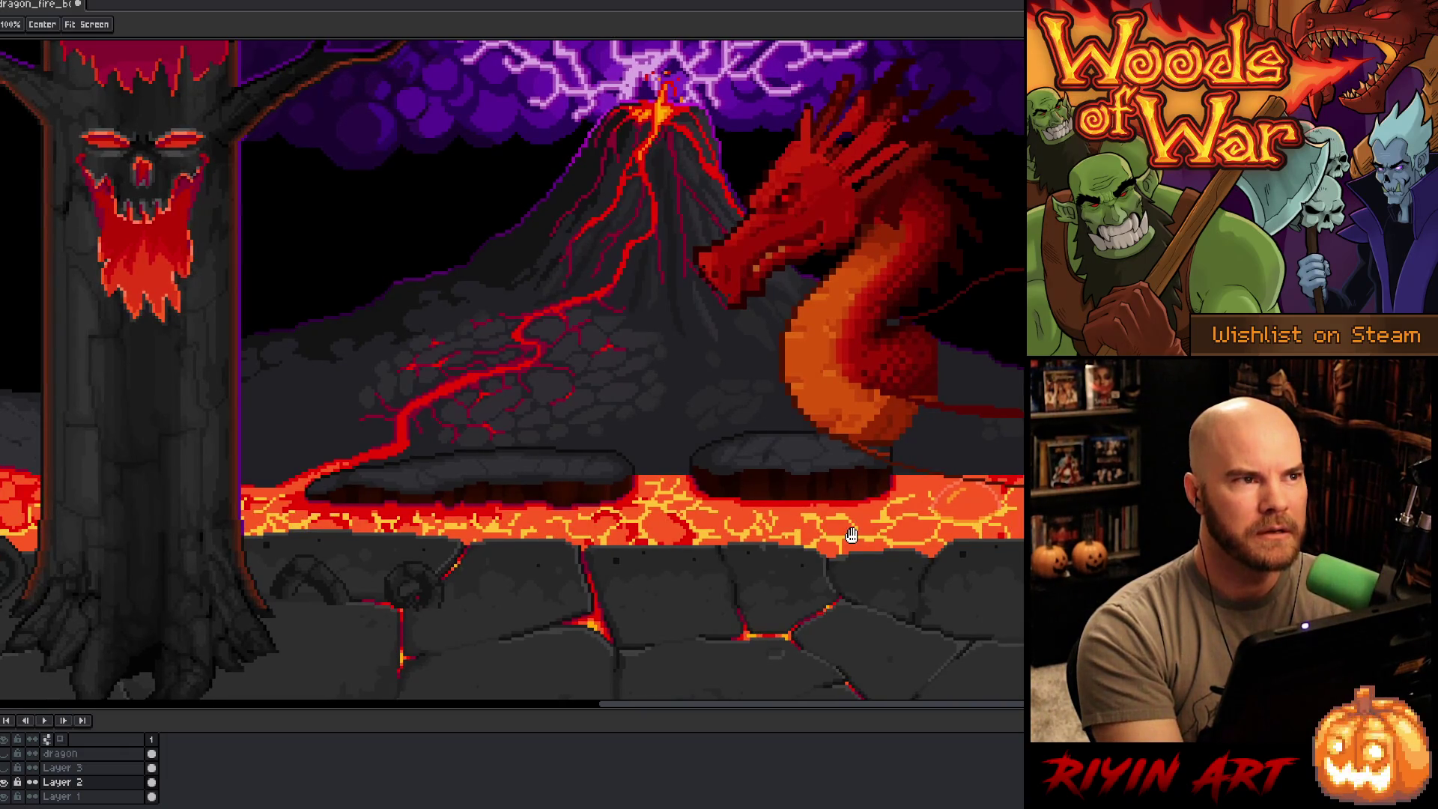
{"action": "left_click_drag", "start_coordinate": [854, 536], "coordinate": [1106, 521]}
{"action": "mouse_move", "coordinate": [681, 534]}
{"action": "left_mouse_down"}
{"action": "mouse_move", "coordinate": [787, 537]}
{"action": "mouse_move", "coordinate": [759, 529]}
{"action": "left_mouse_up"}
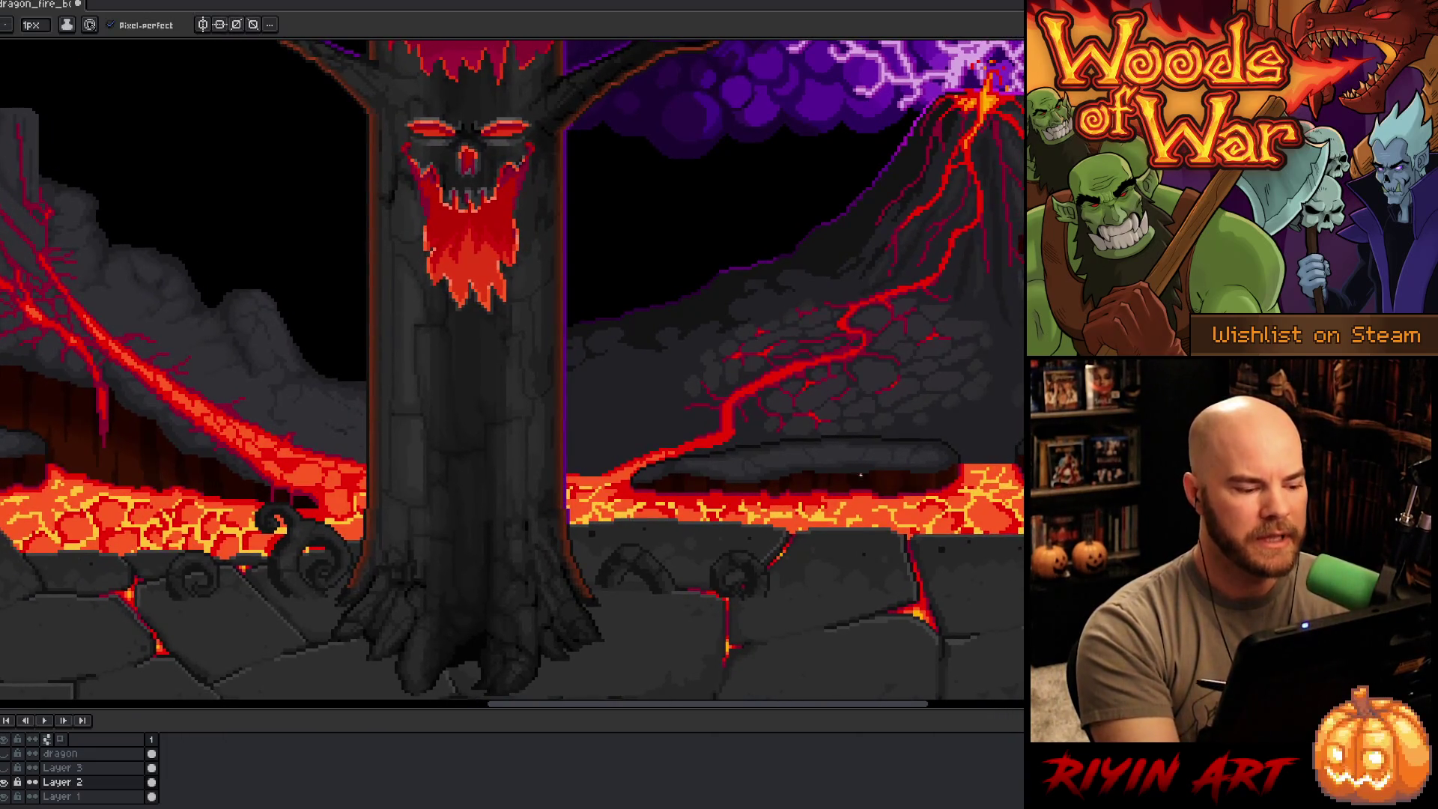
{"action": "left_click", "coordinate": [82, 752]}
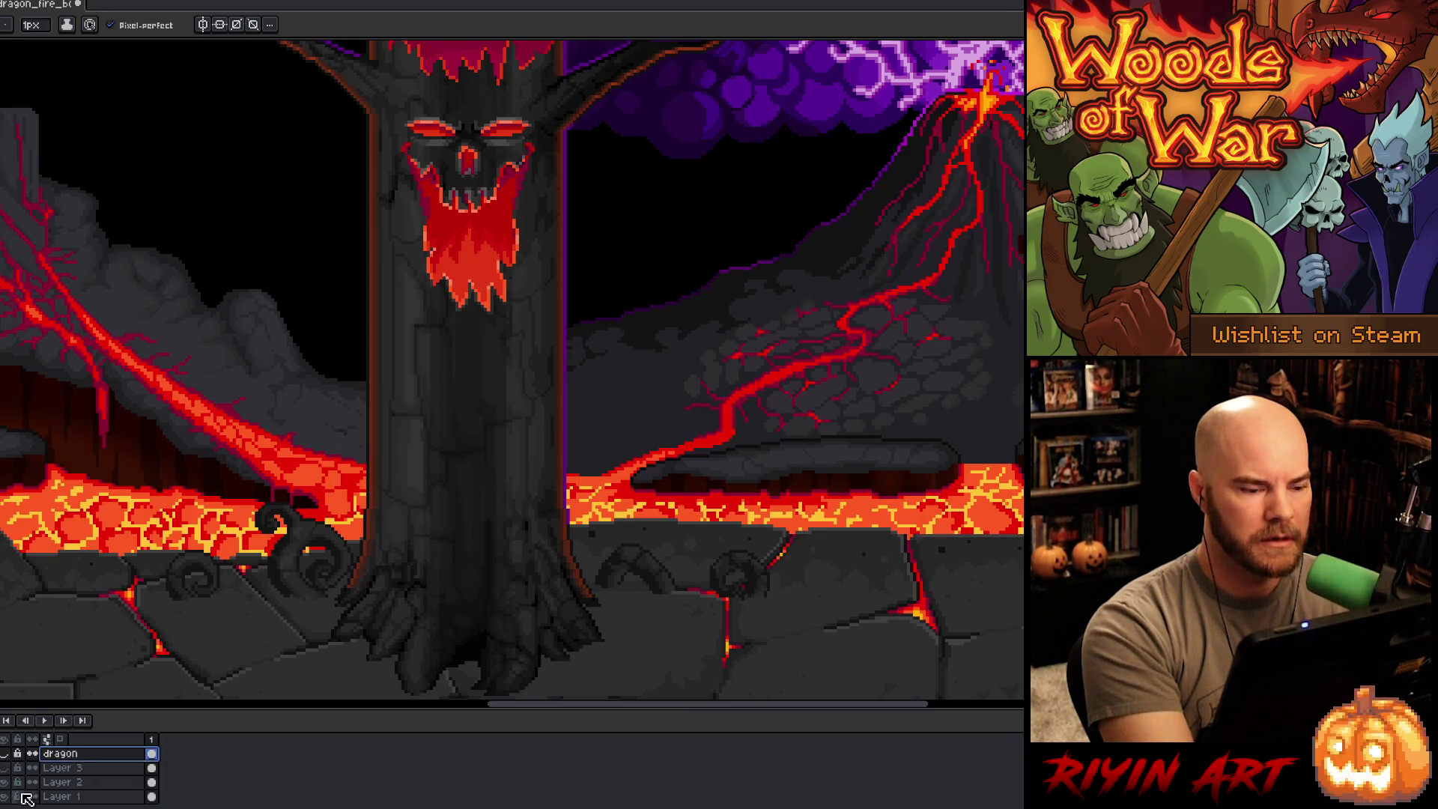
{"action": "double_click", "coordinate": [64, 755]}
{"action": "type", "text": "s"}
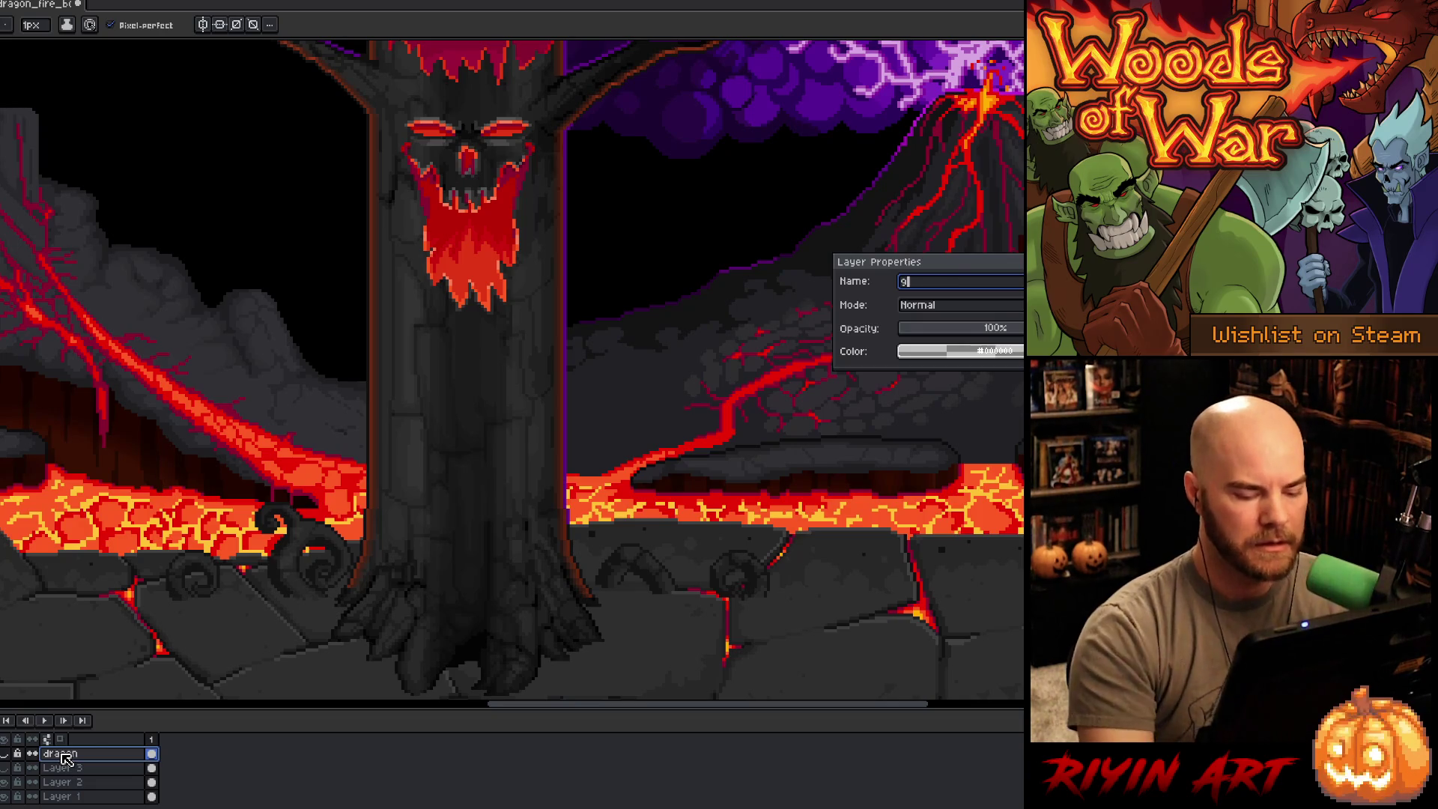
{"action": "type", "text": "uide"}
{"action": "key", "text": "Return"}
Step: Rename Layer 2 to 'dragon' and slide its dragon beside the volcano
{"action": "left_click", "coordinate": [67, 783]}
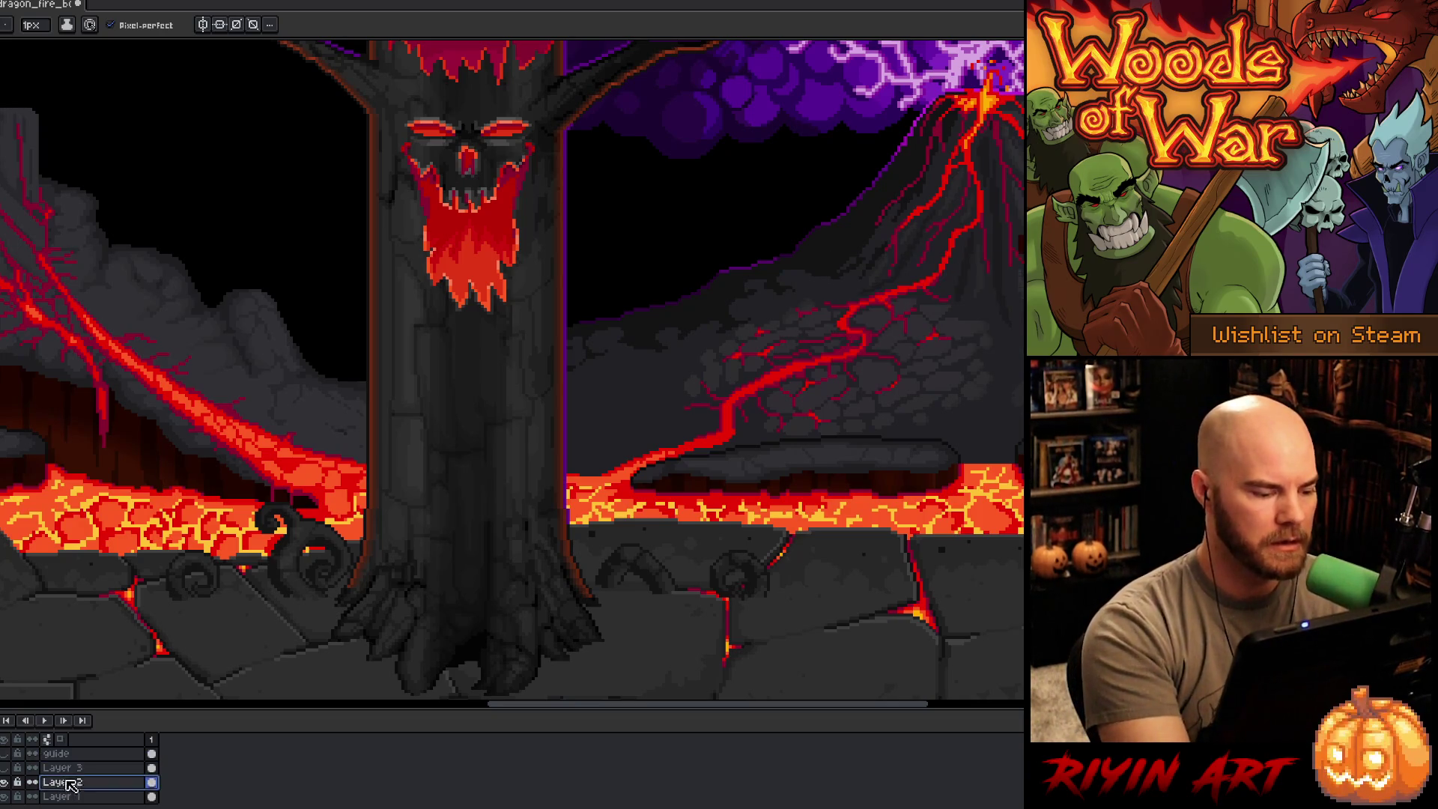
{"action": "double_click", "coordinate": [67, 783]}
{"action": "type", "text": "dragon"}
{"action": "key", "text": "Return"}
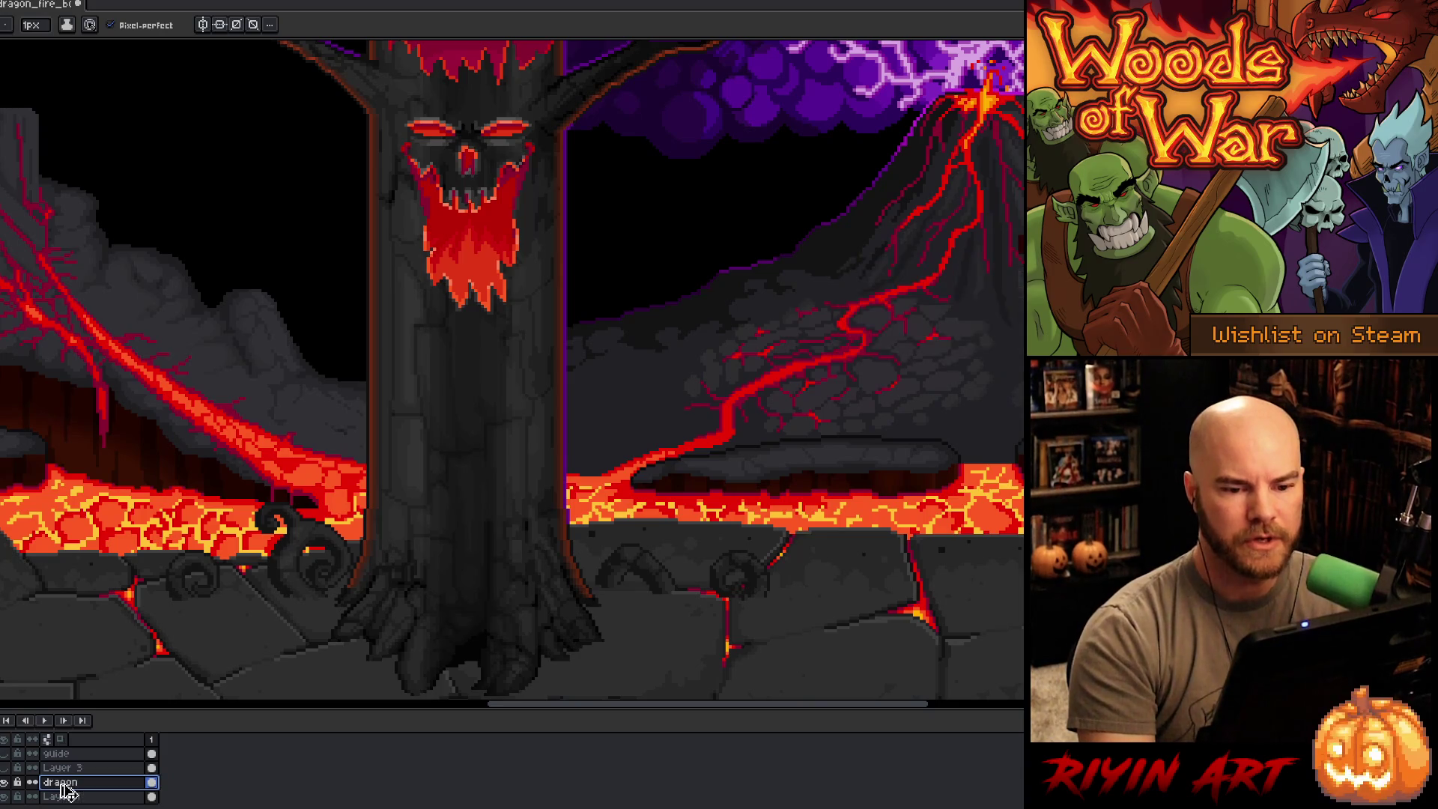
{"action": "key", "text": "v"}
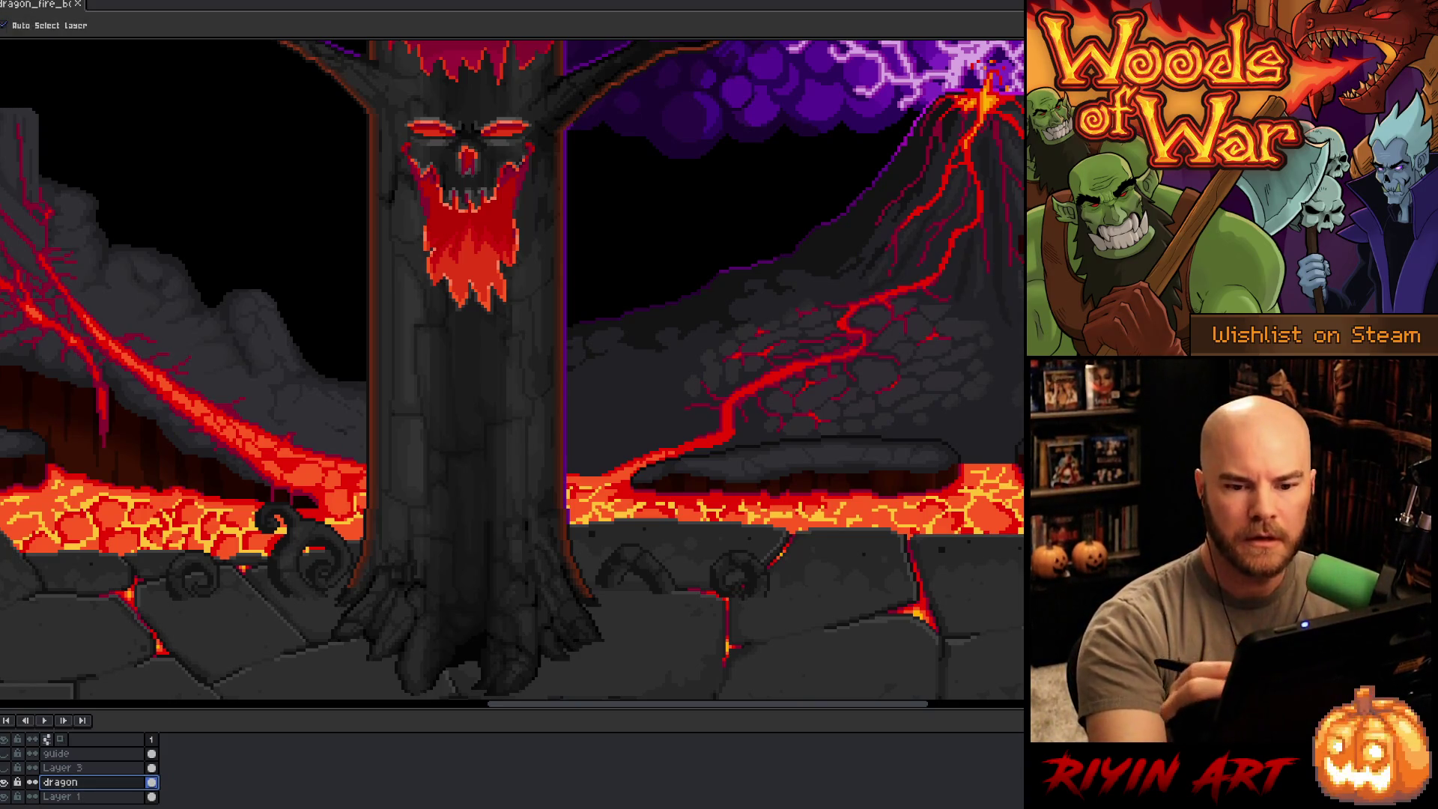
{"action": "mouse_move", "coordinate": [1168, 322]}
{"action": "left_mouse_down"}
{"action": "mouse_move", "coordinate": [999, 324]}
{"action": "mouse_move", "coordinate": [1016, 327]}
{"action": "left_mouse_up"}
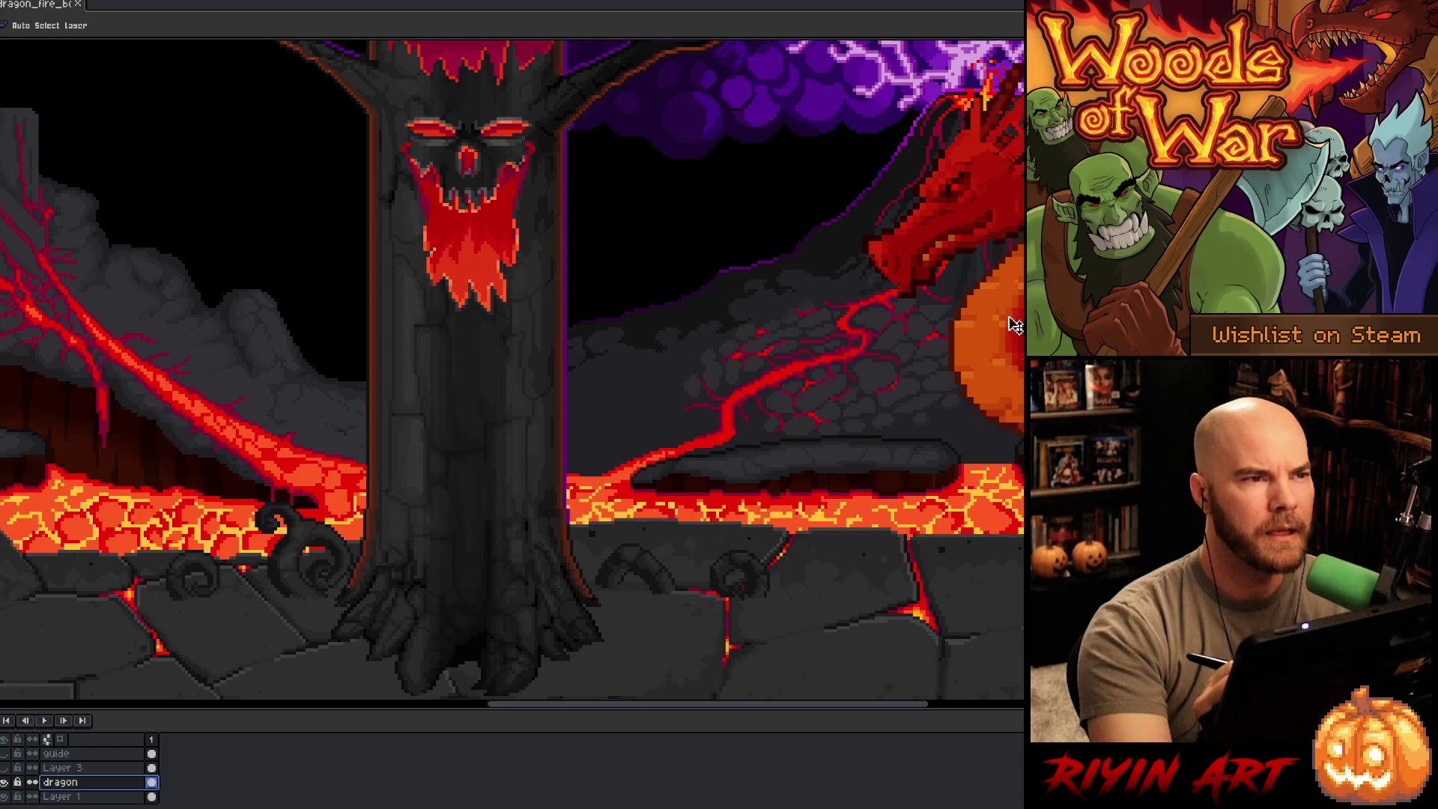
Step: Pan the dragon into view and zoom out to show the whole scene
{"action": "left_click_drag", "start_coordinate": [972, 475], "coordinate": [649, 484]}
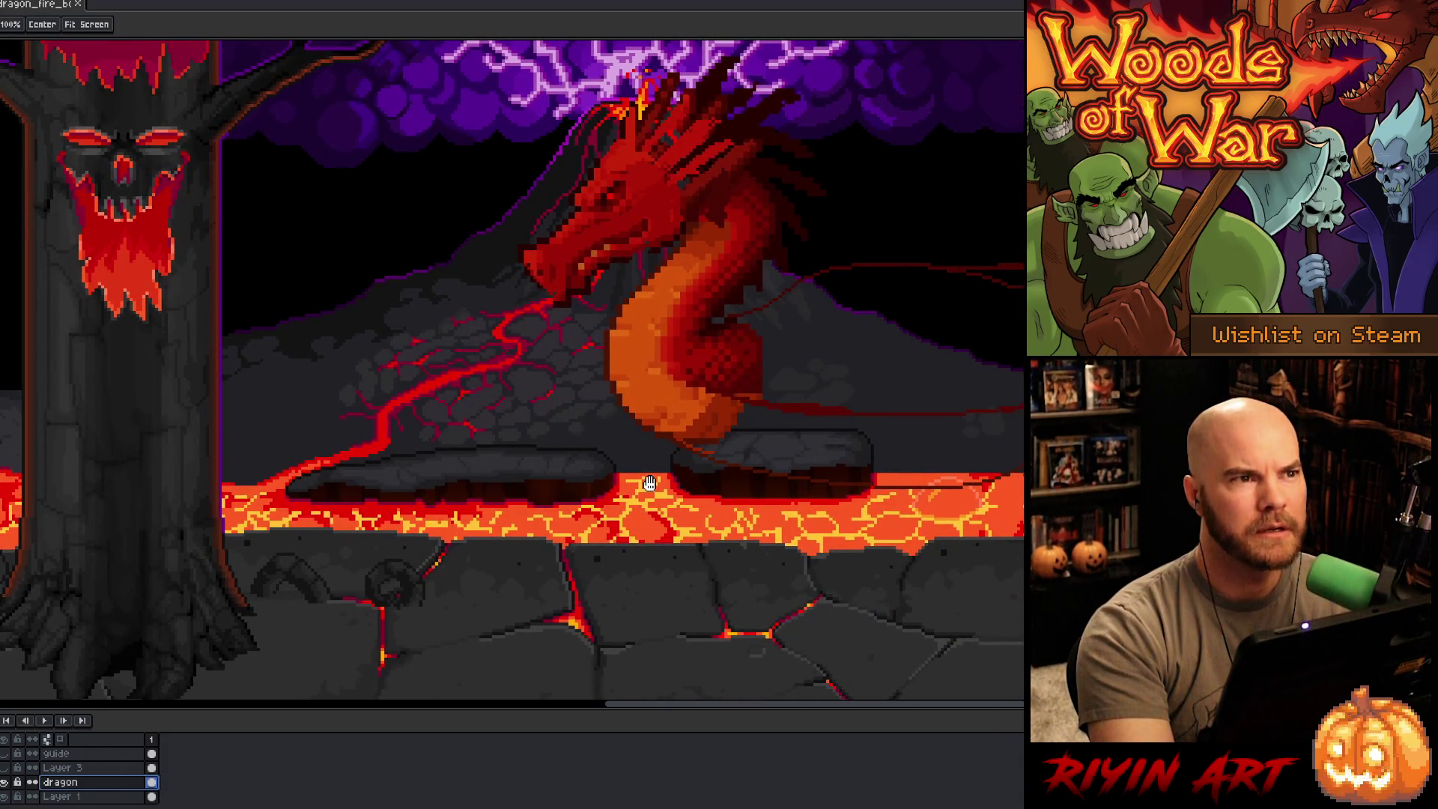
{"action": "left_click_drag", "start_coordinate": [649, 484], "coordinate": [656, 488]}
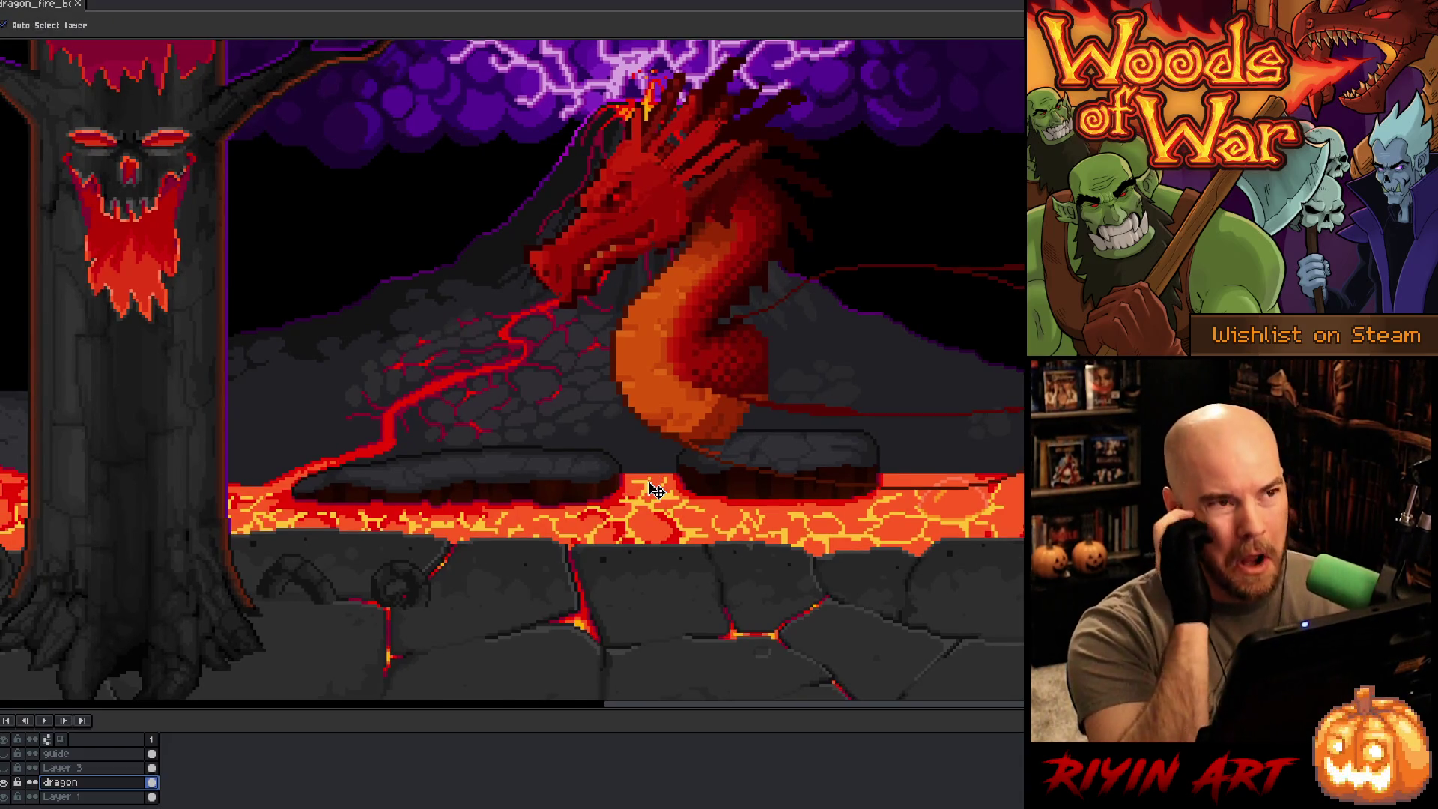
{"action": "scroll", "coordinate": [656, 491], "scroll_direction": "down", "scroll_amount": 1}
{"action": "mouse_move", "coordinate": [812, 514]}
{"action": "left_mouse_down"}
{"action": "mouse_move", "coordinate": [761, 463]}
{"action": "mouse_move", "coordinate": [695, 524]}
{"action": "left_mouse_up"}
Step: Sample colours from the artwork and dab test pixels with the pencil
{"action": "key", "text": "b"}
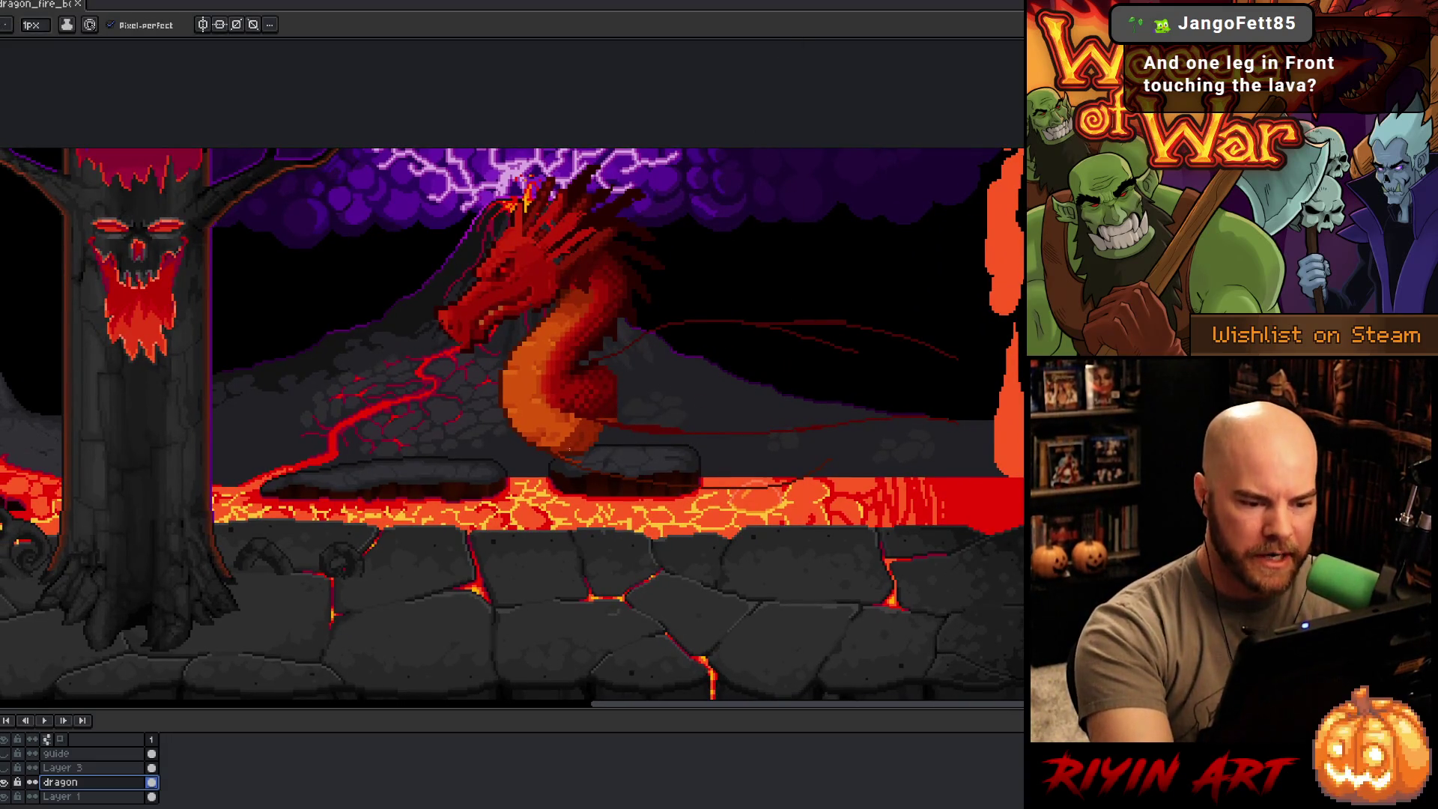
{"action": "left_click", "coordinate": [585, 438], "text": "alt"}
{"action": "left_click", "coordinate": [585, 438]}
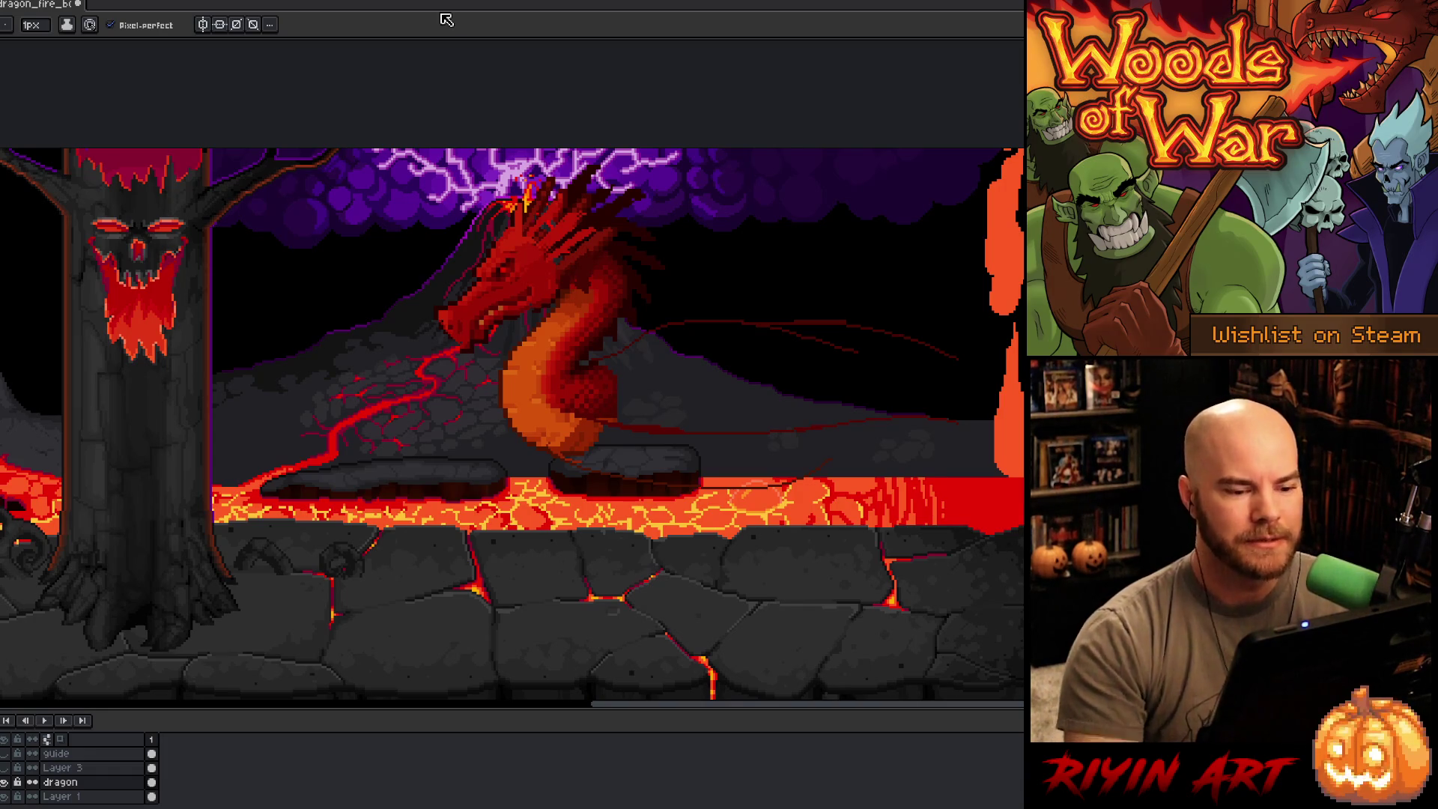
{"action": "left_click", "coordinate": [608, 414], "text": "alt"}
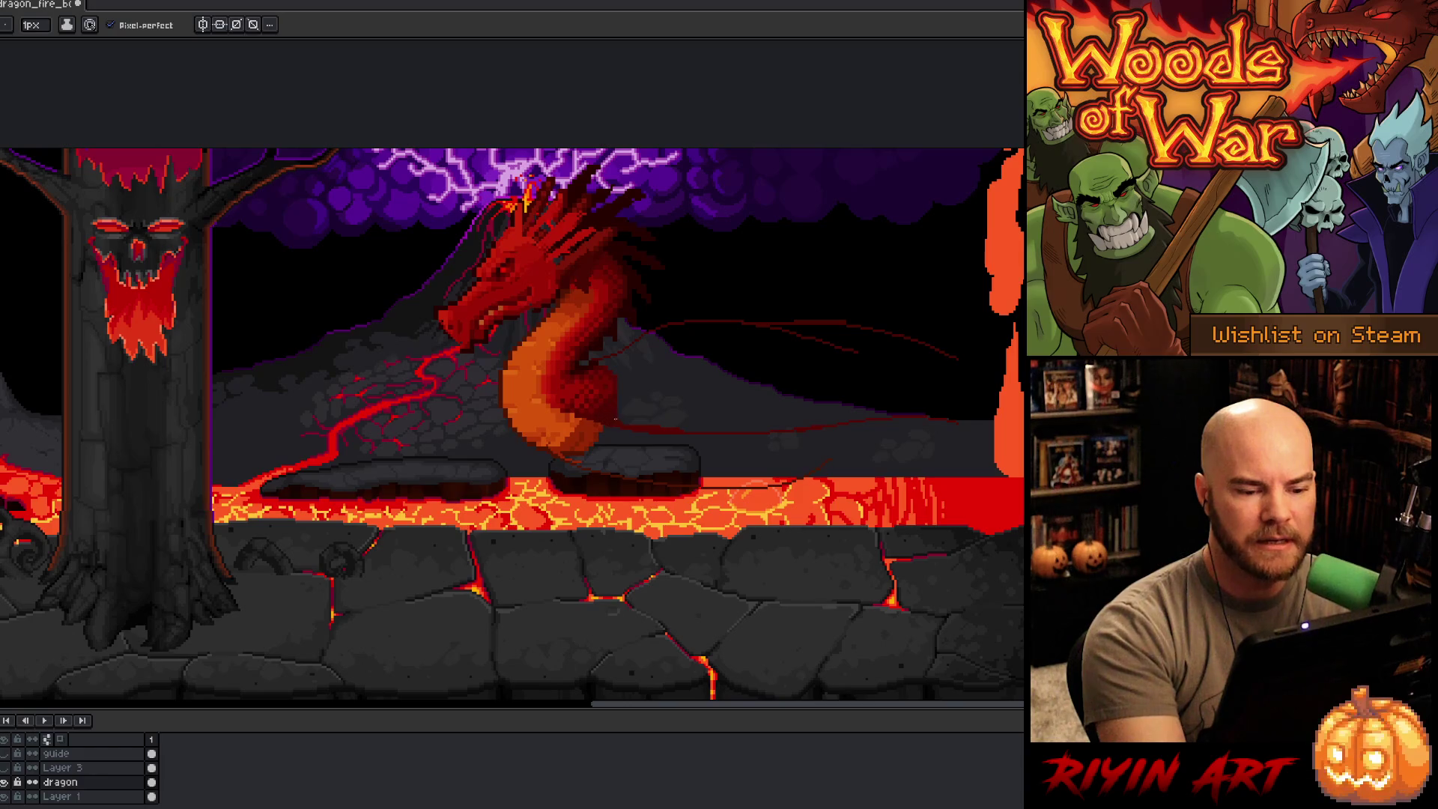
{"action": "scroll", "coordinate": [763, 552], "scroll_direction": "right", "scroll_amount": 3}
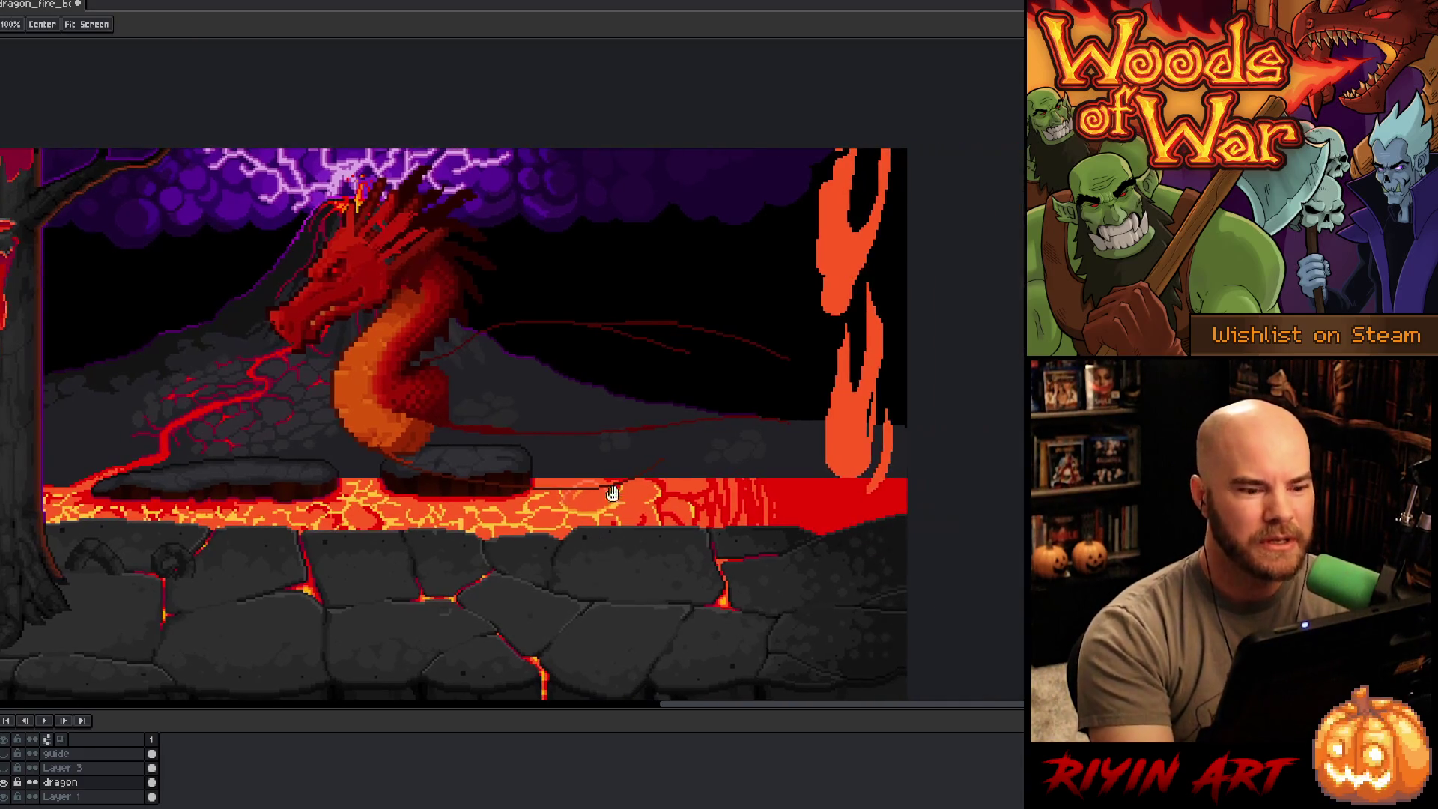
Step: Sample the dragon's body red and widen the pencil to 4 px
{"action": "left_click", "coordinate": [382, 448], "text": "alt"}
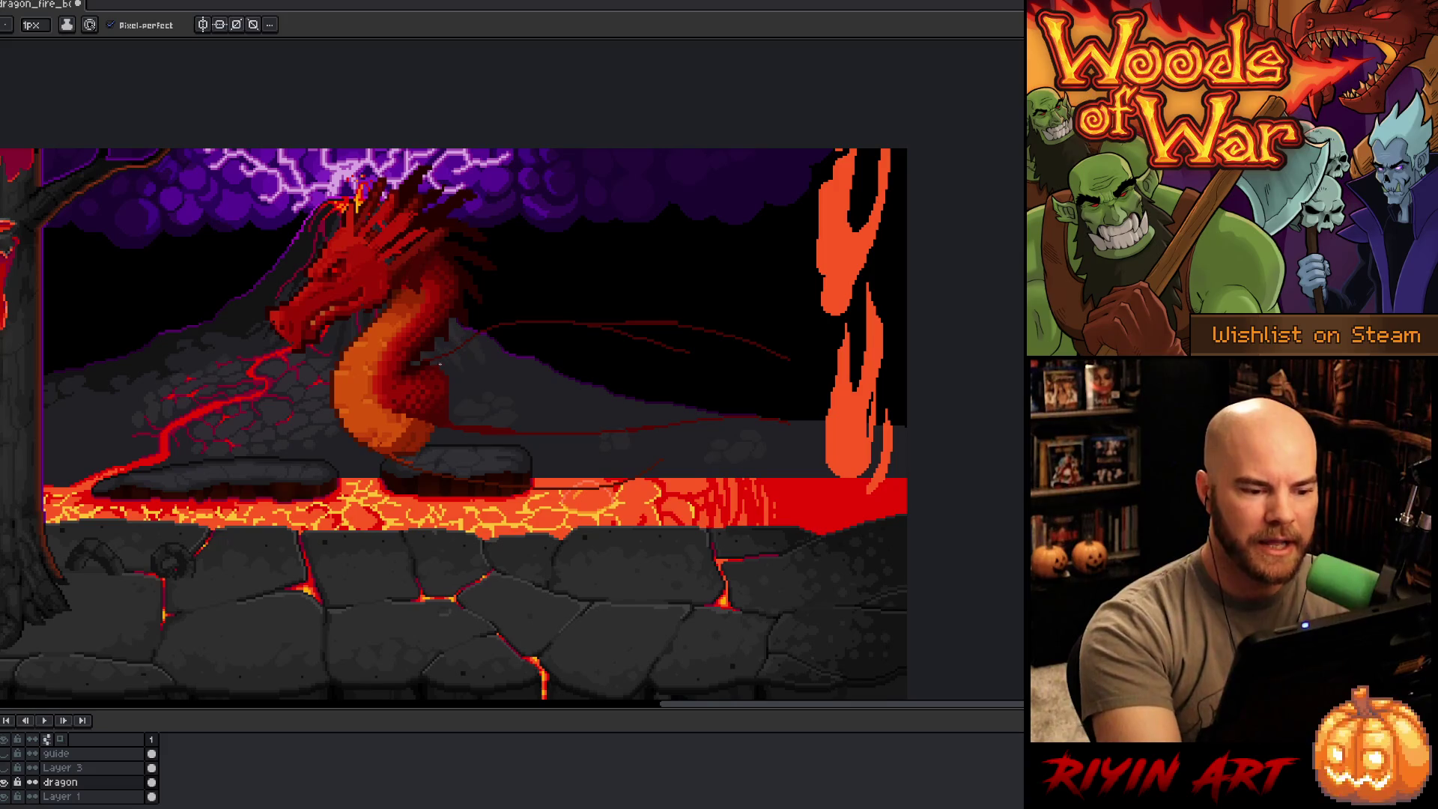
{"action": "left_click", "coordinate": [445, 376], "text": "alt"}
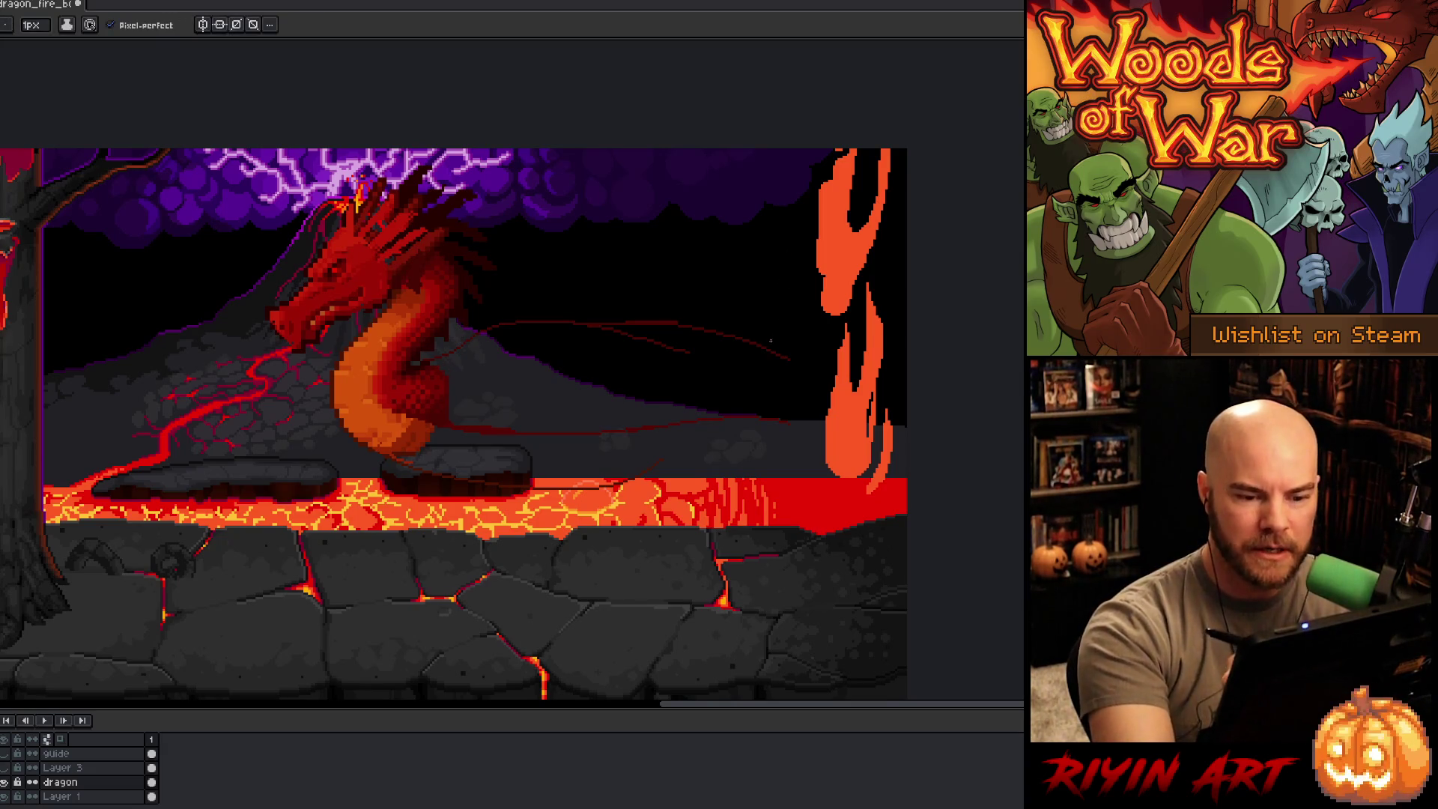
{"action": "left_click", "coordinate": [671, 314], "text": "alt"}
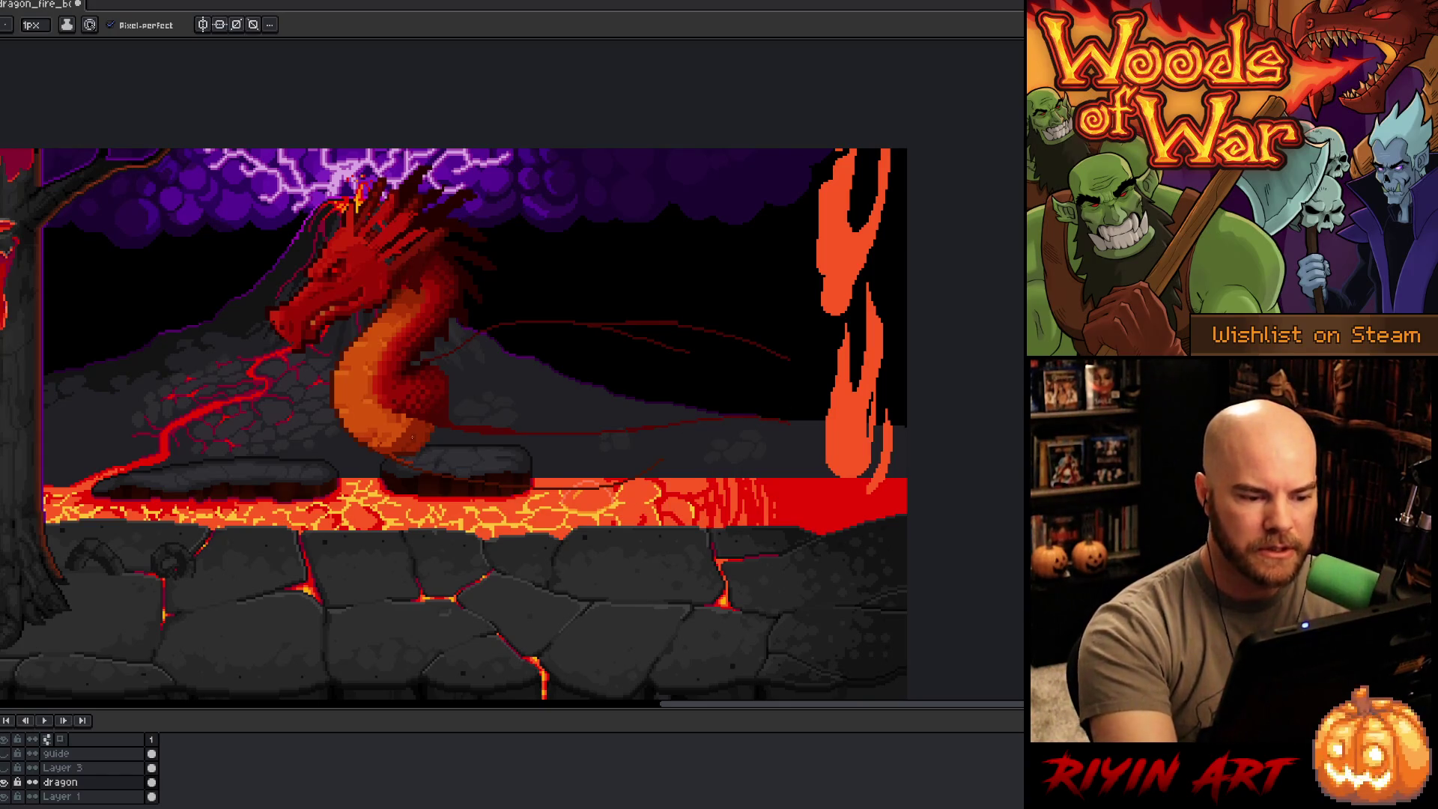
{"action": "left_click", "coordinate": [411, 437], "text": "alt"}
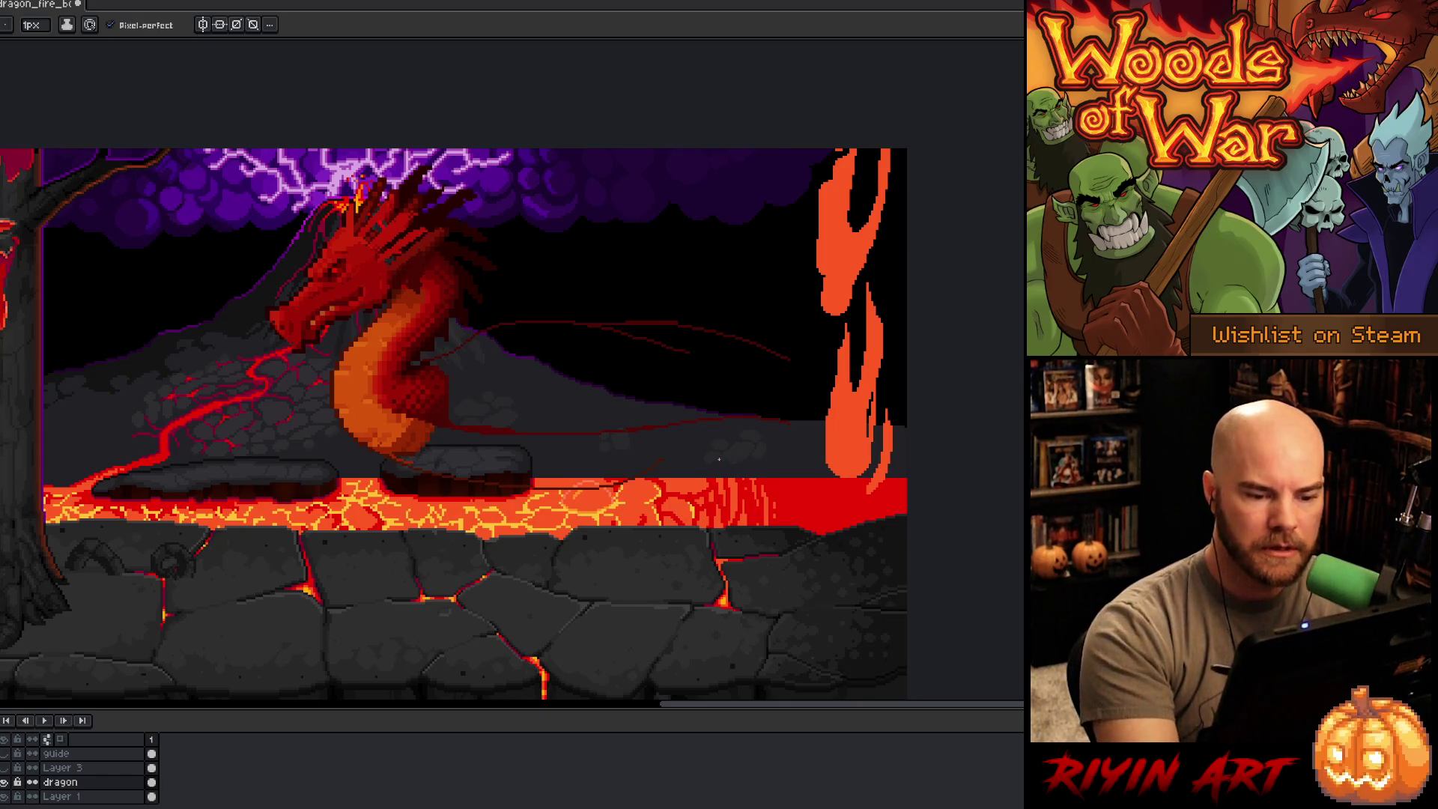
{"action": "left_click", "coordinate": [653, 465], "text": "alt"}
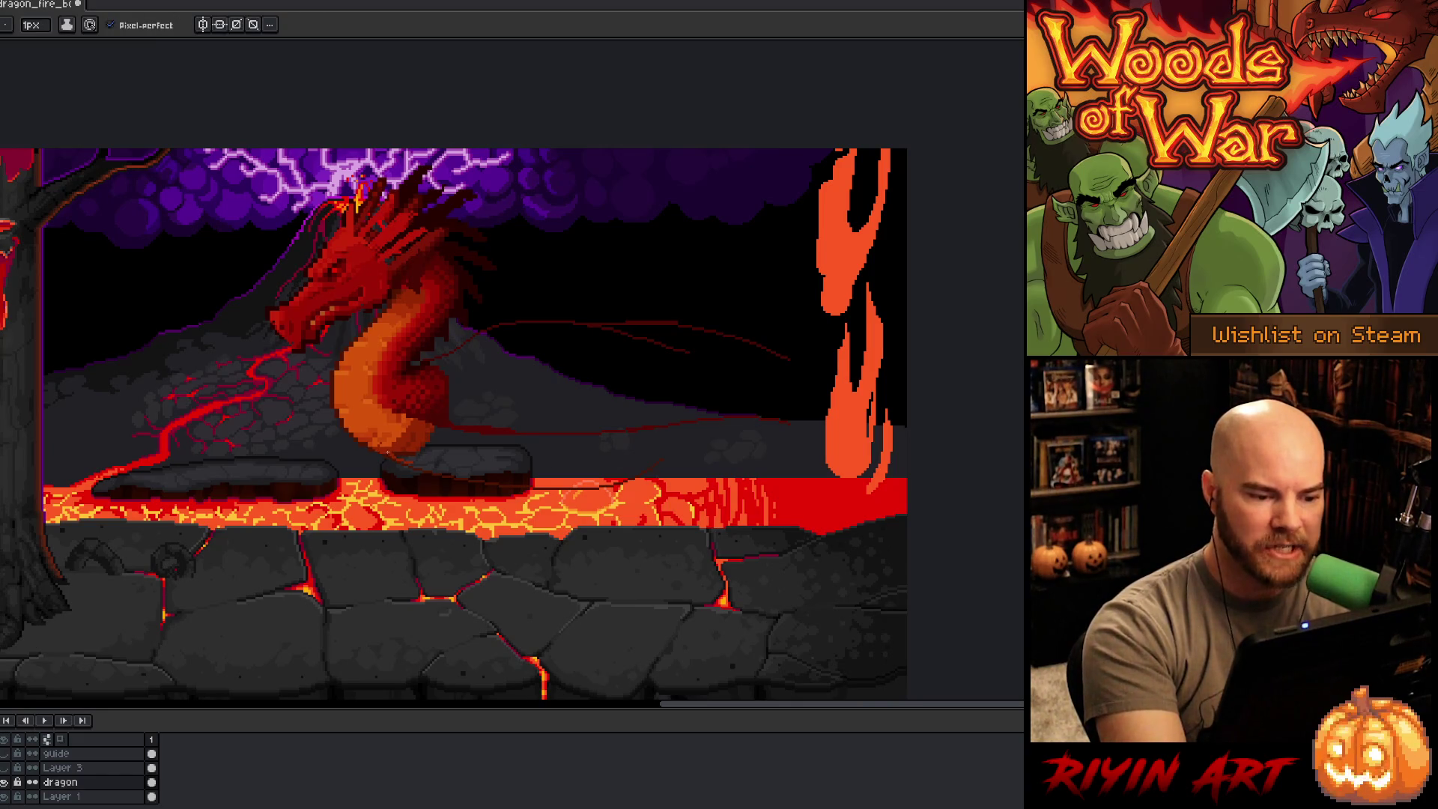
{"action": "left_click", "coordinate": [397, 445], "text": "alt"}
{"action": "left_click", "coordinate": [32, 25]}
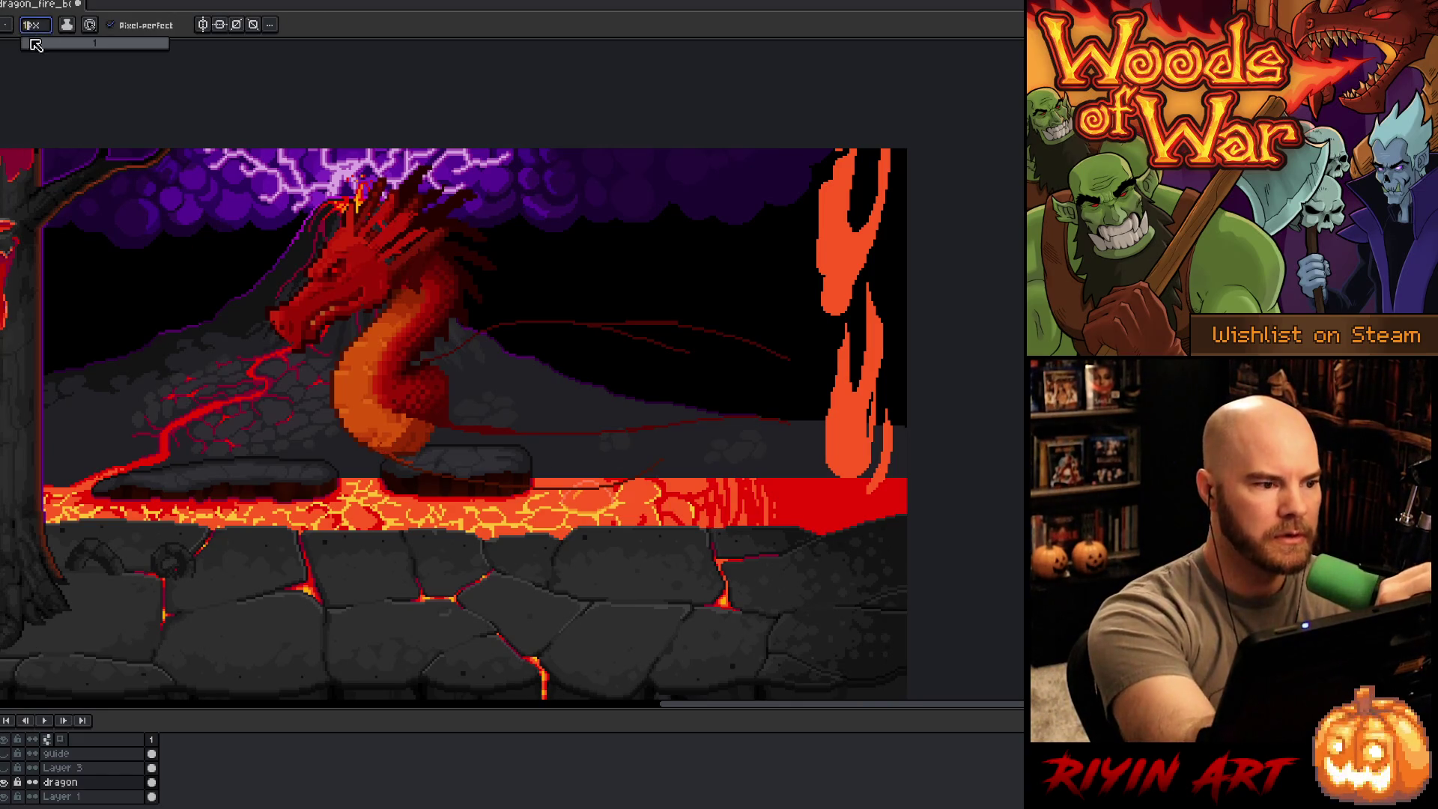
{"action": "left_click_drag", "start_coordinate": [36, 45], "coordinate": [41, 45]}
Step: Draw a thick 4 px tail stretching right along the lava shore
{"action": "mouse_move", "coordinate": [397, 453]}
{"action": "left_mouse_down"}
{"action": "mouse_move", "coordinate": [469, 473]}
{"action": "mouse_move", "coordinate": [683, 450]}
{"action": "left_mouse_up"}
{"action": "key", "text": "ctrl+z"}
{"action": "mouse_move", "coordinate": [389, 457]}
{"action": "left_mouse_down"}
{"action": "mouse_move", "coordinate": [458, 479]}
{"action": "mouse_move", "coordinate": [677, 458]}
{"action": "mouse_move", "coordinate": [687, 470]}
{"action": "mouse_move", "coordinate": [728, 424]}
{"action": "left_mouse_up"}
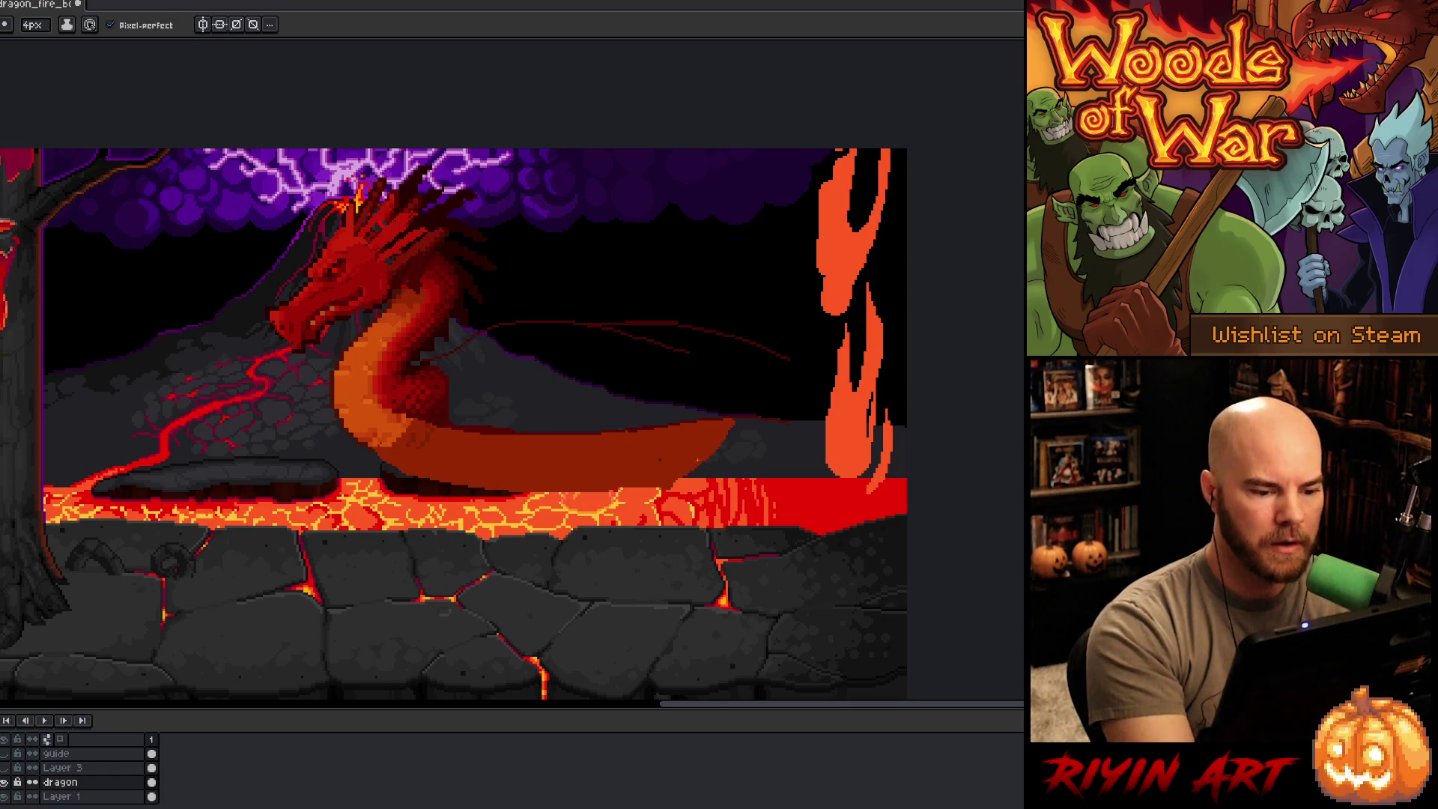
{"action": "key", "text": "b"}
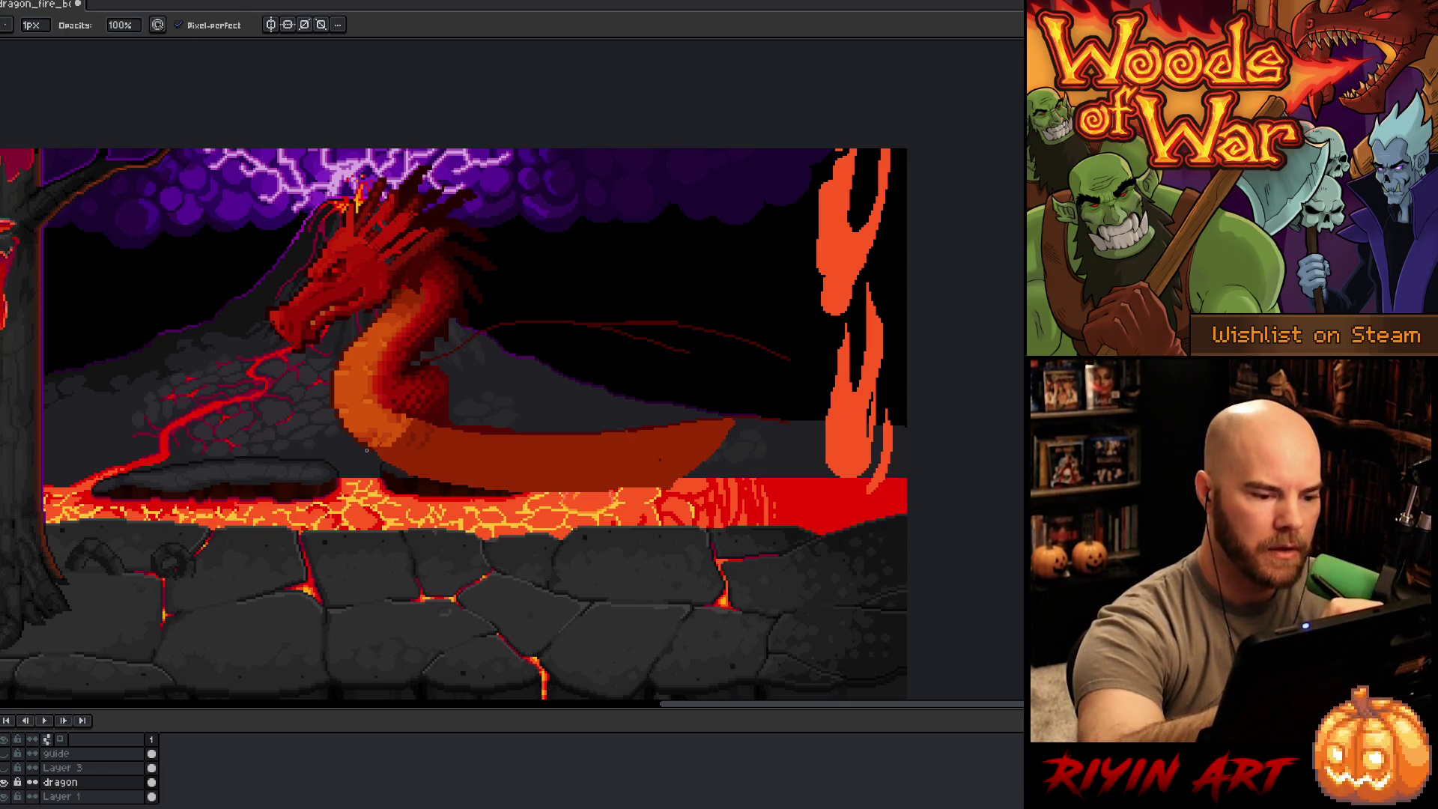
{"action": "key", "text": "e"}
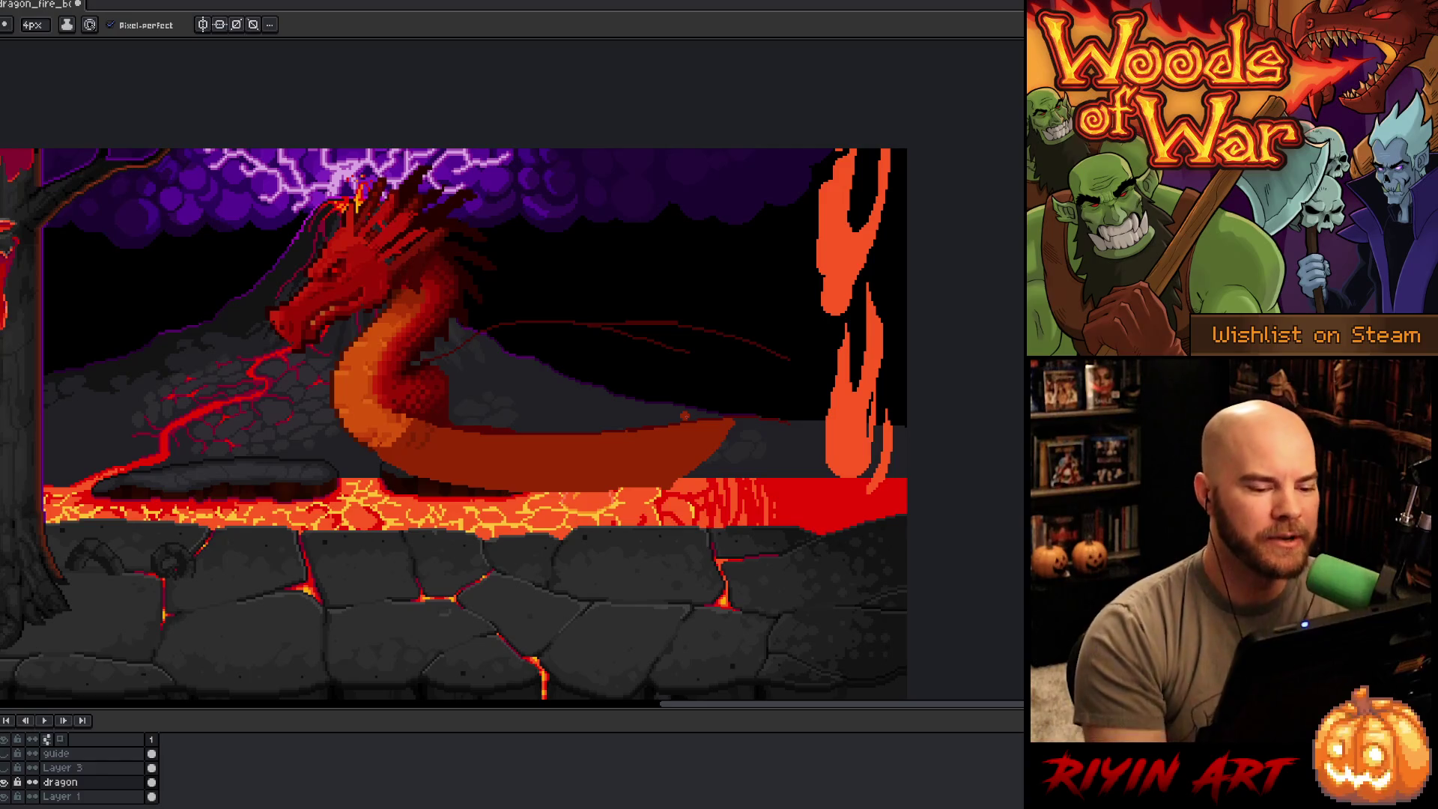
Step: Pick a dark red from the dragon and draw a diagonal shading stroke across the lower belly
{"action": "key", "text": "i"}
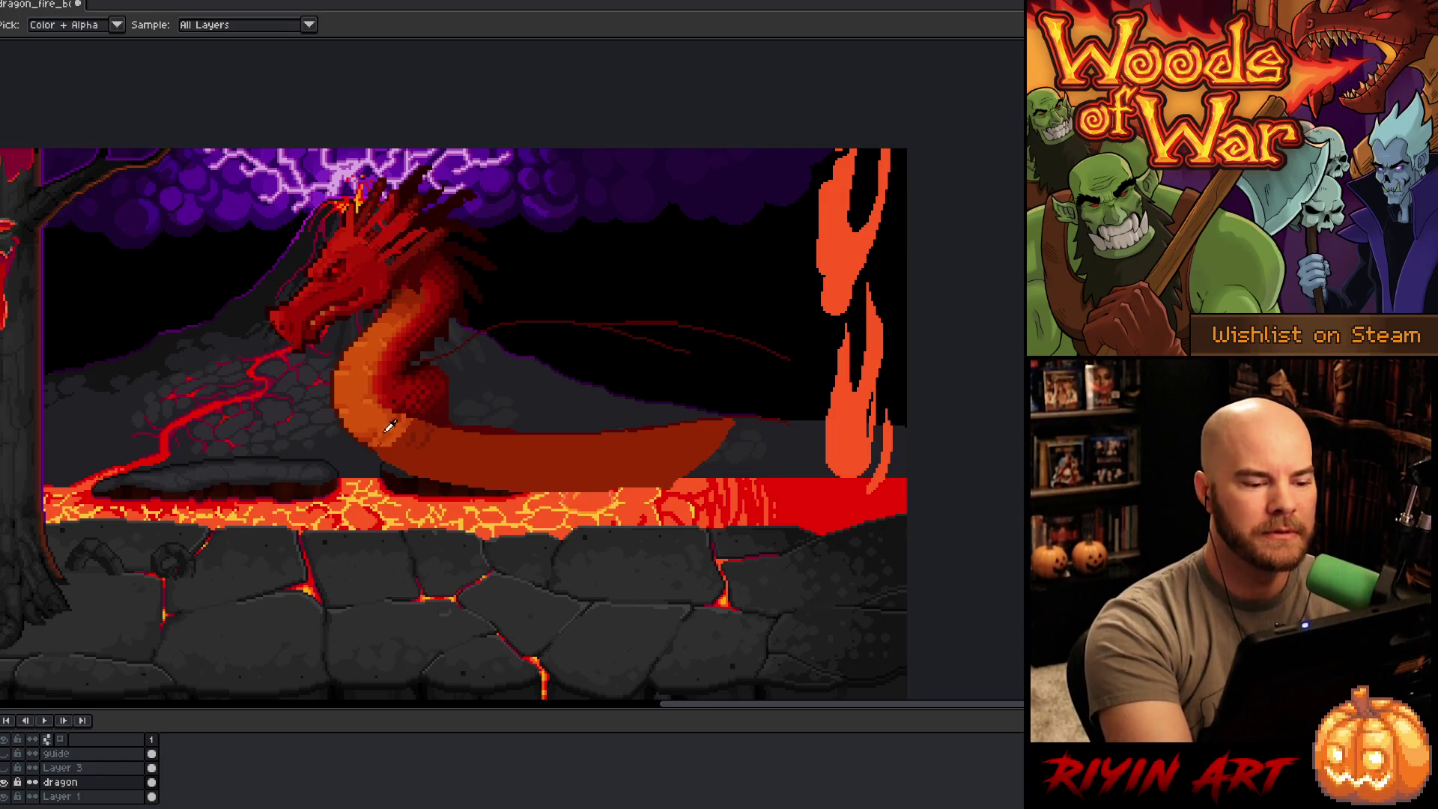
{"action": "key", "text": "b"}
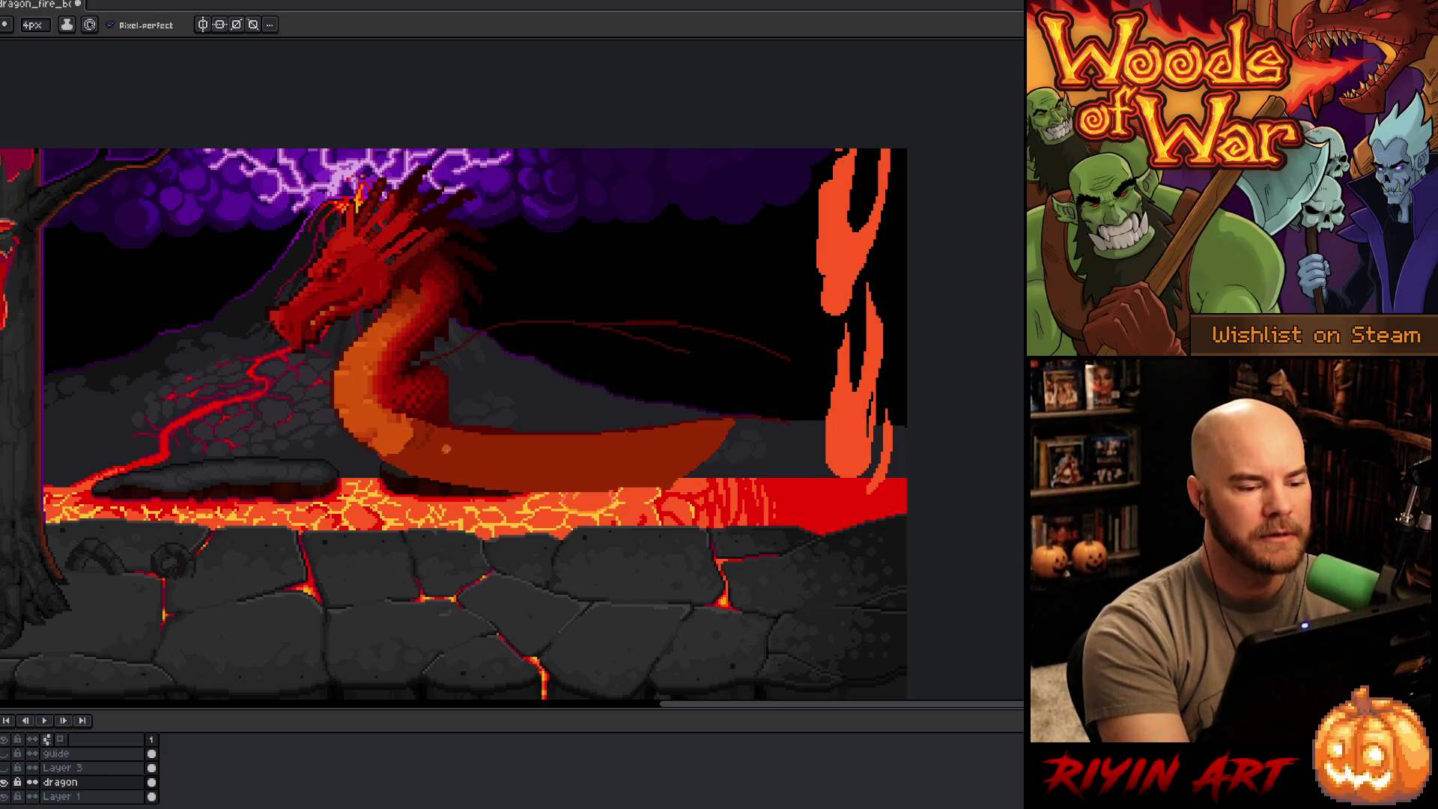
{"action": "left_click", "coordinate": [371, 431], "text": "alt"}
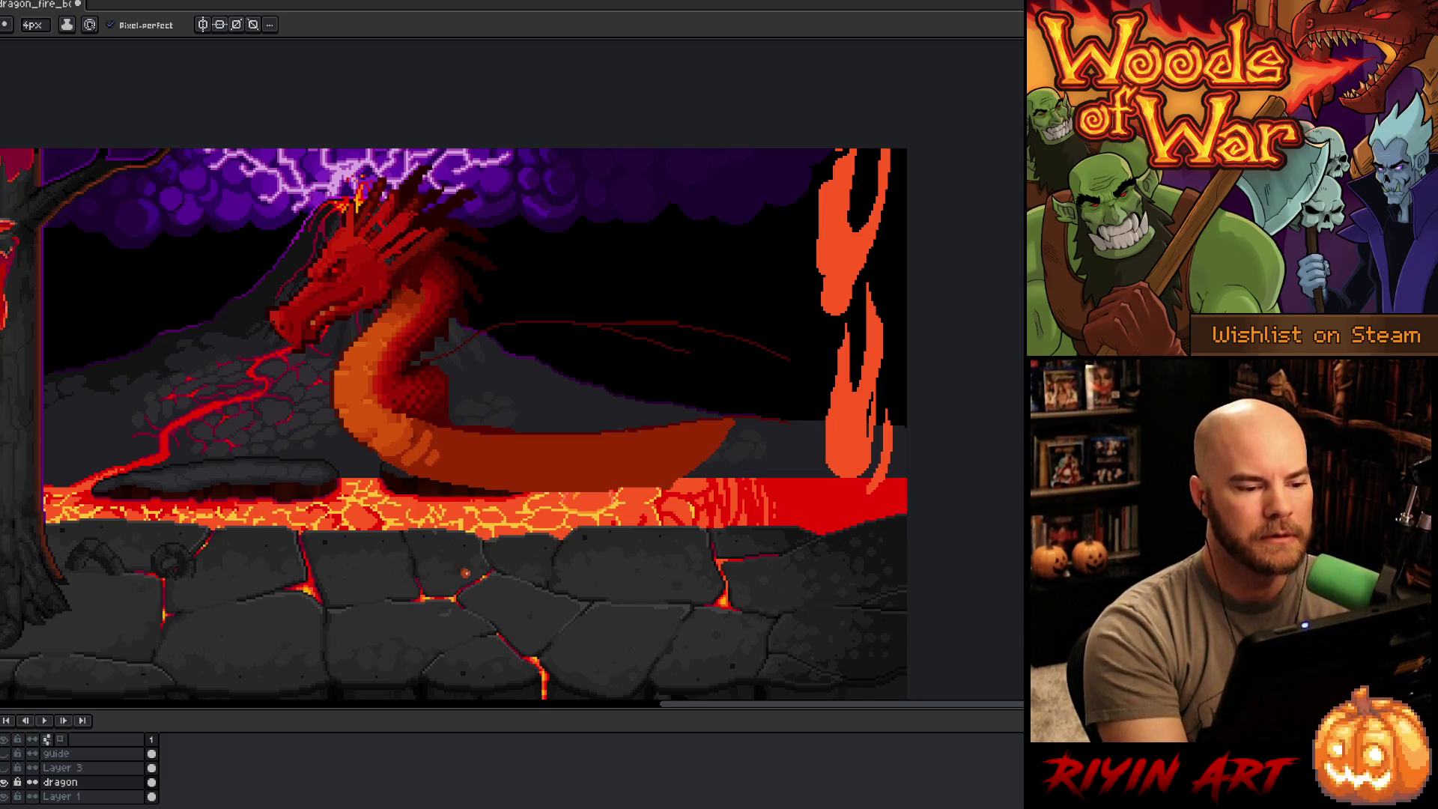
{"action": "left_click", "coordinate": [461, 457], "text": "alt"}
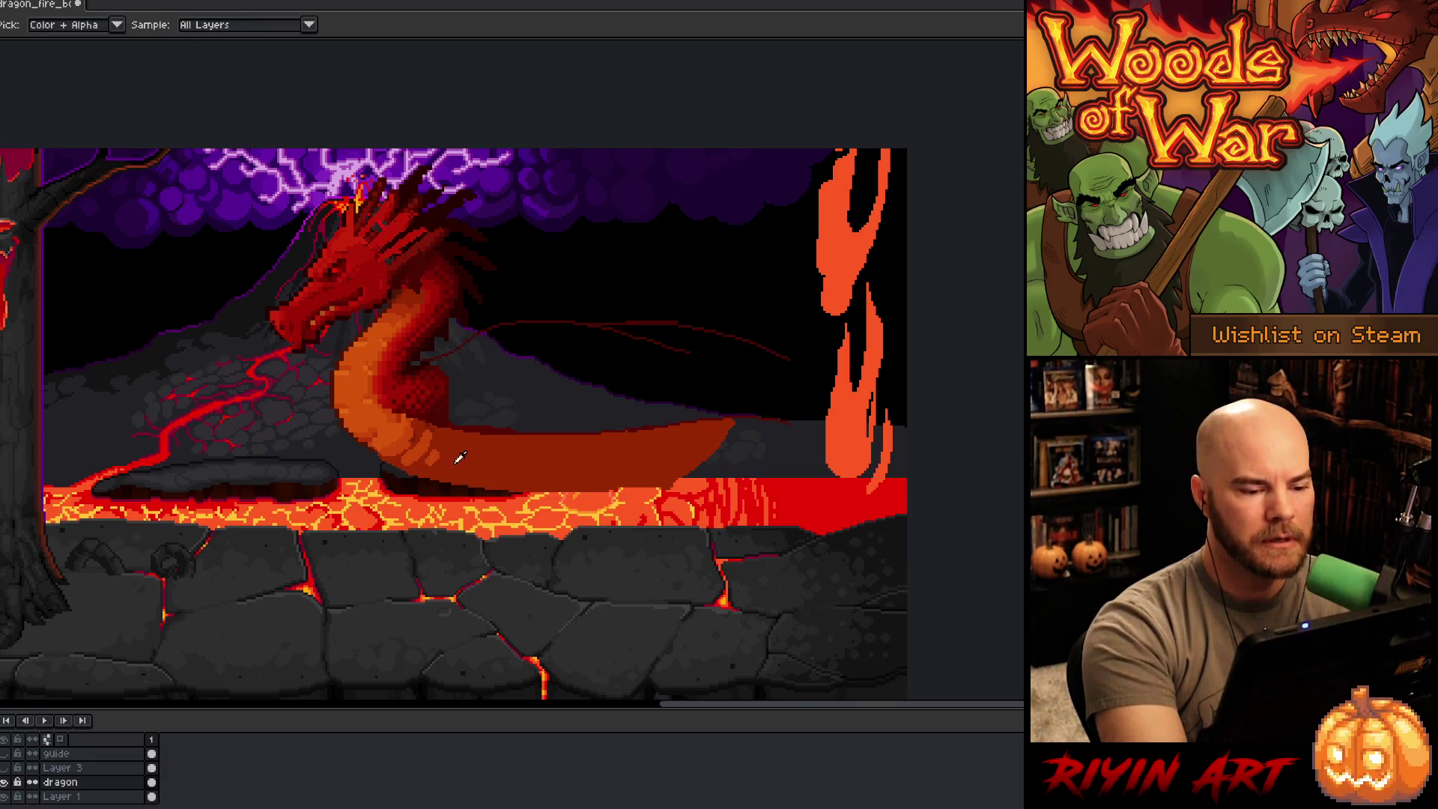
{"action": "key", "text": "alt"}
{"action": "left_click", "coordinate": [478, 425], "text": "alt"}
{"action": "left_click_drag", "start_coordinate": [458, 433], "coordinate": [487, 486]}
{"action": "key", "text": "ctrl+z"}
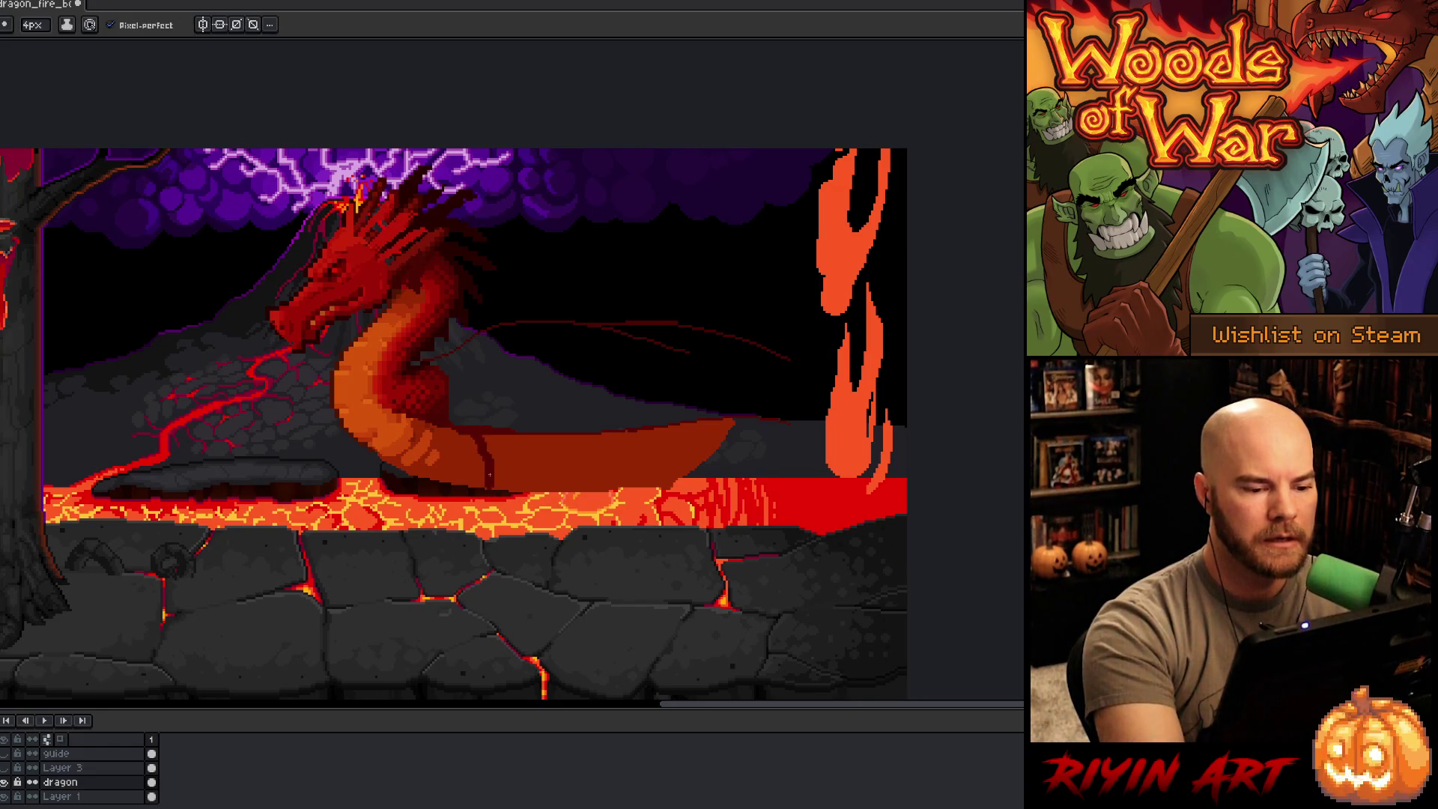
{"action": "key", "text": "ctrl+z"}
{"action": "mouse_move", "coordinate": [465, 432]}
{"action": "left_mouse_down"}
{"action": "mouse_move", "coordinate": [486, 487]}
{"action": "mouse_move", "coordinate": [538, 452]}
{"action": "left_mouse_up"}
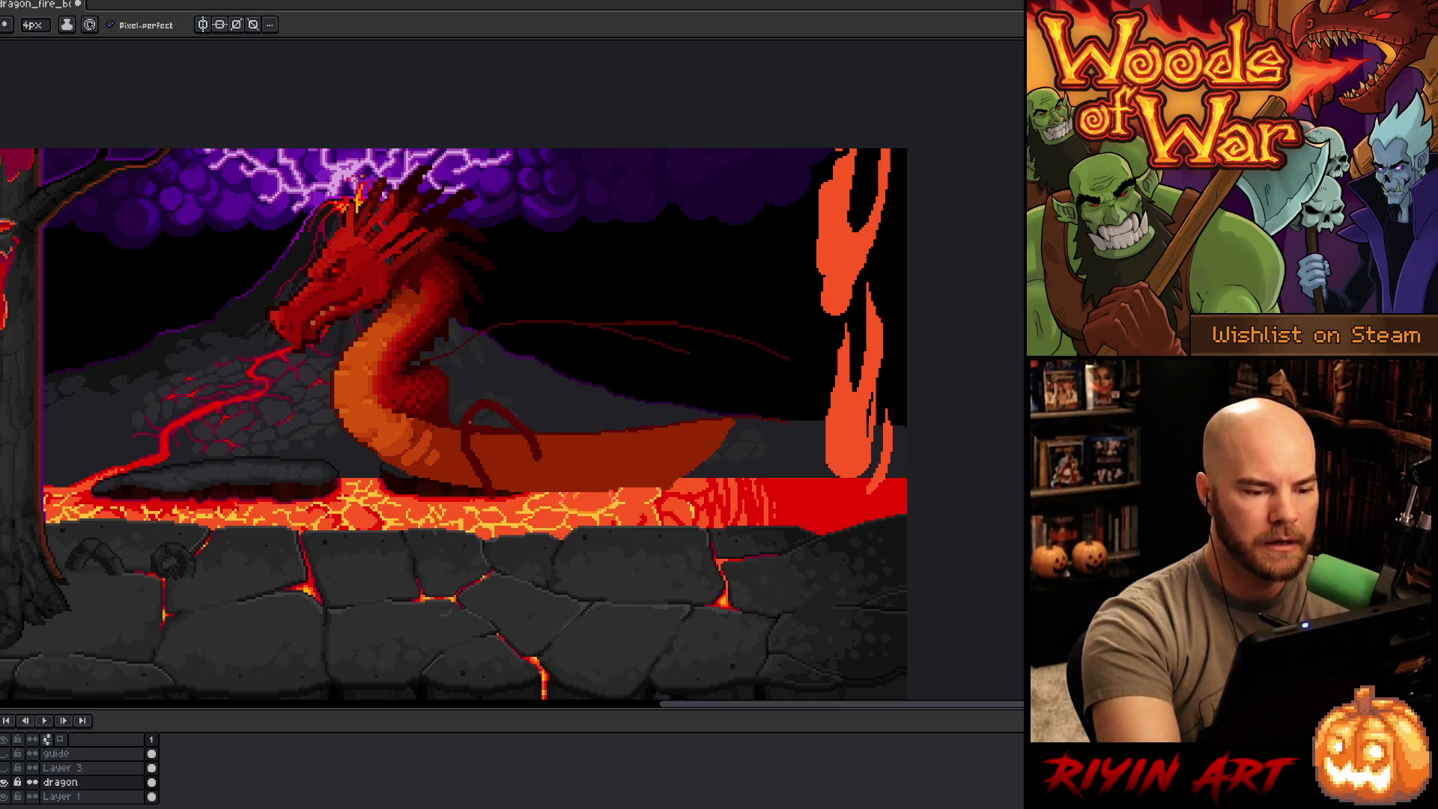
Step: Outline the hind leg from the body down to a foot resting on the cracked rock
{"action": "left_click_drag", "start_coordinate": [468, 412], "coordinate": [551, 539]}
{"action": "key", "text": "ctrl+z"}
{"action": "mouse_move", "coordinate": [483, 404]}
{"action": "left_mouse_down"}
{"action": "mouse_move", "coordinate": [546, 483]}
{"action": "mouse_move", "coordinate": [550, 528]}
{"action": "left_mouse_up"}
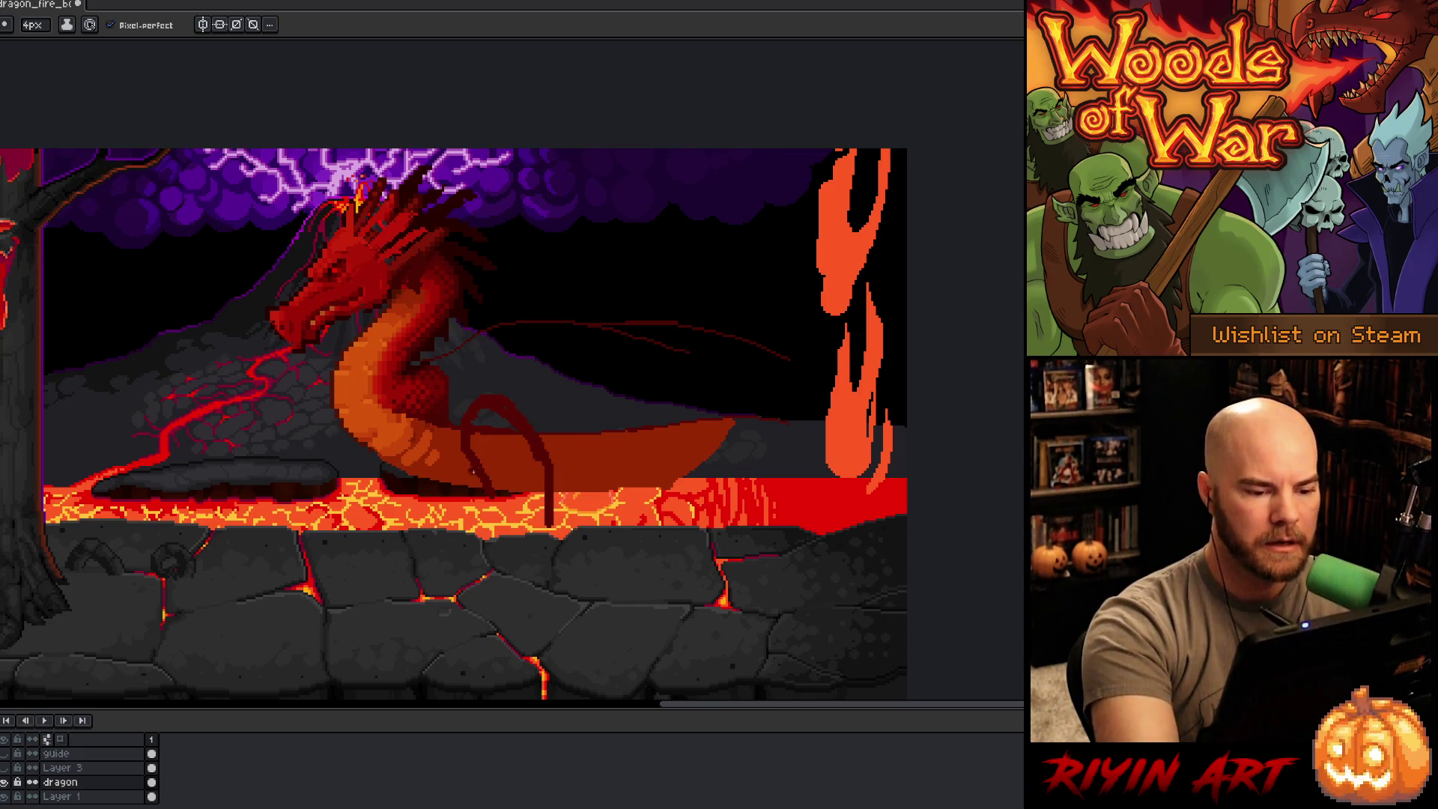
{"action": "left_click_drag", "start_coordinate": [470, 459], "coordinate": [541, 528]}
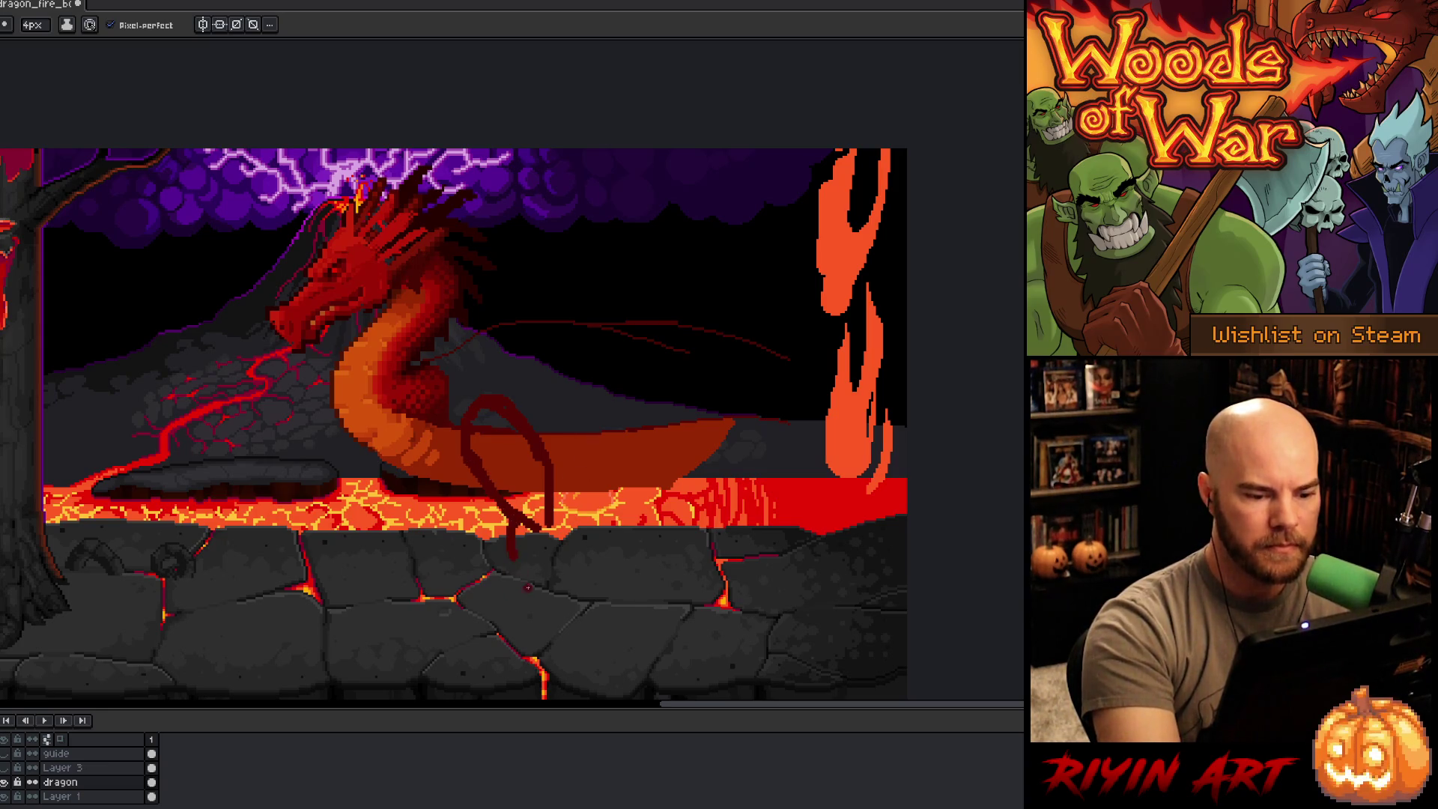
{"action": "left_click_drag", "start_coordinate": [521, 528], "coordinate": [502, 538]}
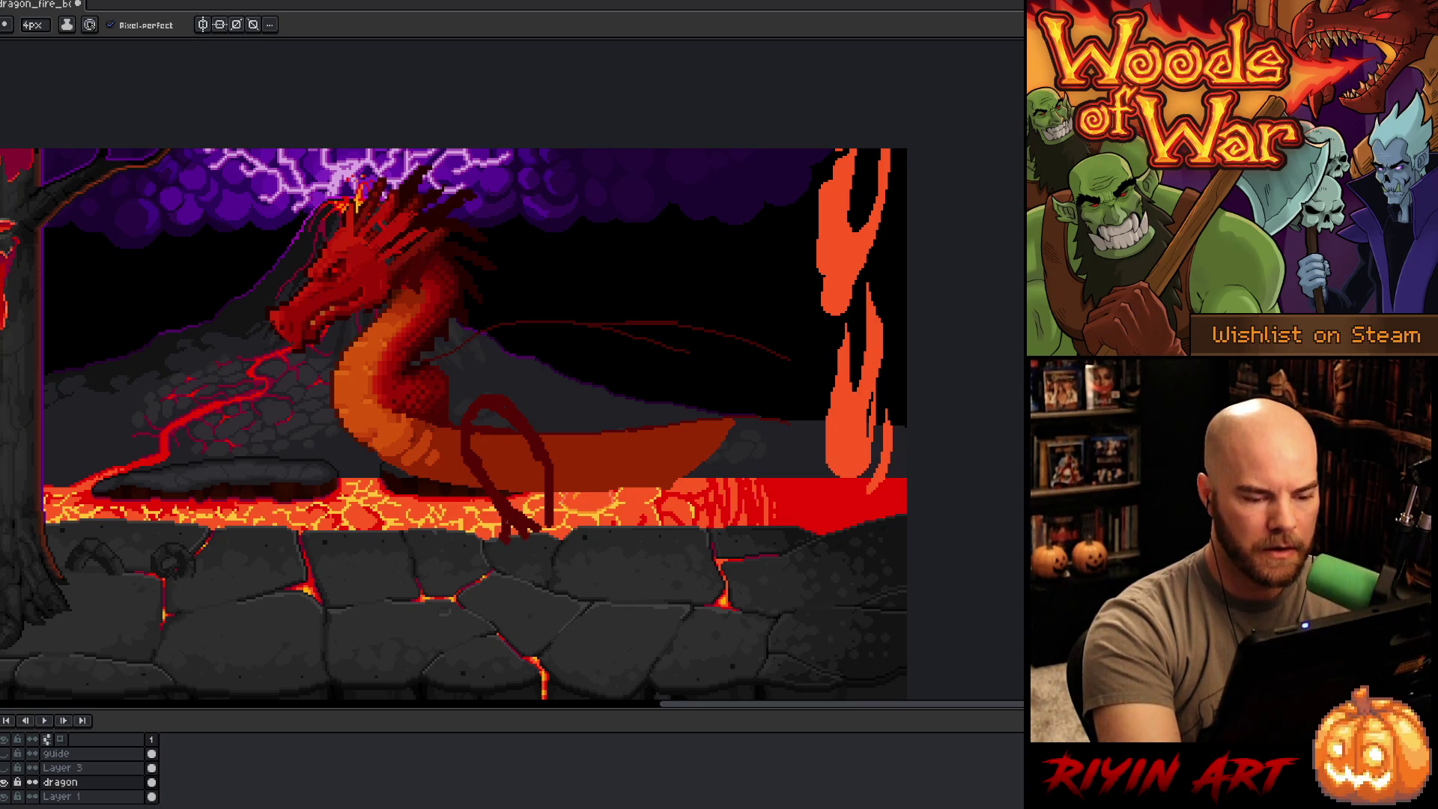
{"action": "mouse_move", "coordinate": [556, 523]}
{"action": "left_mouse_down"}
{"action": "mouse_move", "coordinate": [569, 519]}
{"action": "mouse_move", "coordinate": [558, 584]}
{"action": "left_mouse_up"}
{"action": "mouse_move", "coordinate": [519, 549]}
{"action": "left_mouse_down"}
{"action": "mouse_move", "coordinate": [531, 598]}
{"action": "mouse_move", "coordinate": [464, 610]}
{"action": "mouse_move", "coordinate": [574, 604]}
{"action": "mouse_move", "coordinate": [525, 623]}
{"action": "mouse_move", "coordinate": [590, 610]}
{"action": "mouse_move", "coordinate": [578, 583]}
{"action": "left_mouse_up"}
Step: Fill the leg's foot, middle and top dark red, then add pixels to the foot's left tip
{"action": "key", "text": "g"}
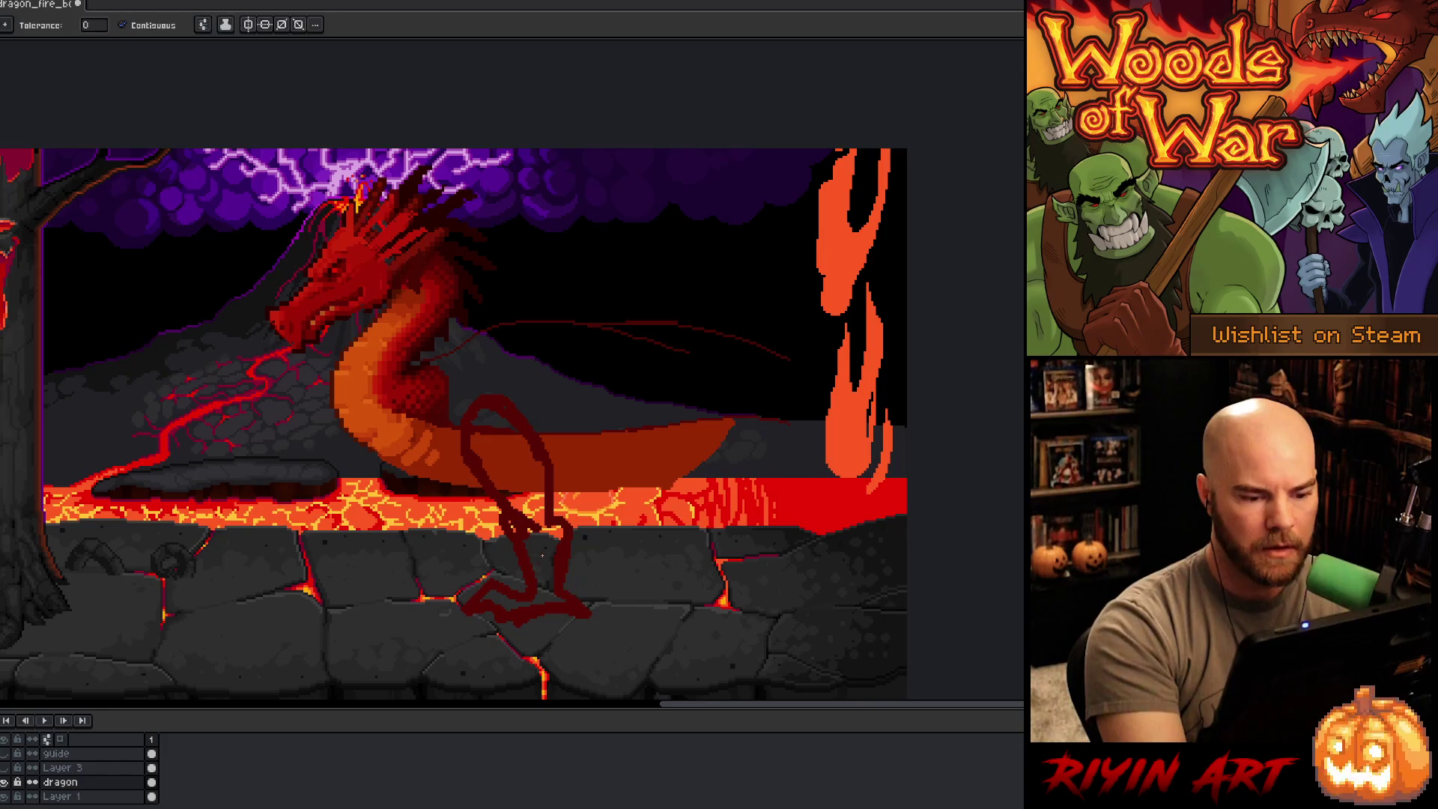
{"action": "left_click", "coordinate": [528, 562]}
{"action": "left_click", "coordinate": [505, 461]}
{"action": "left_click", "coordinate": [496, 412]}
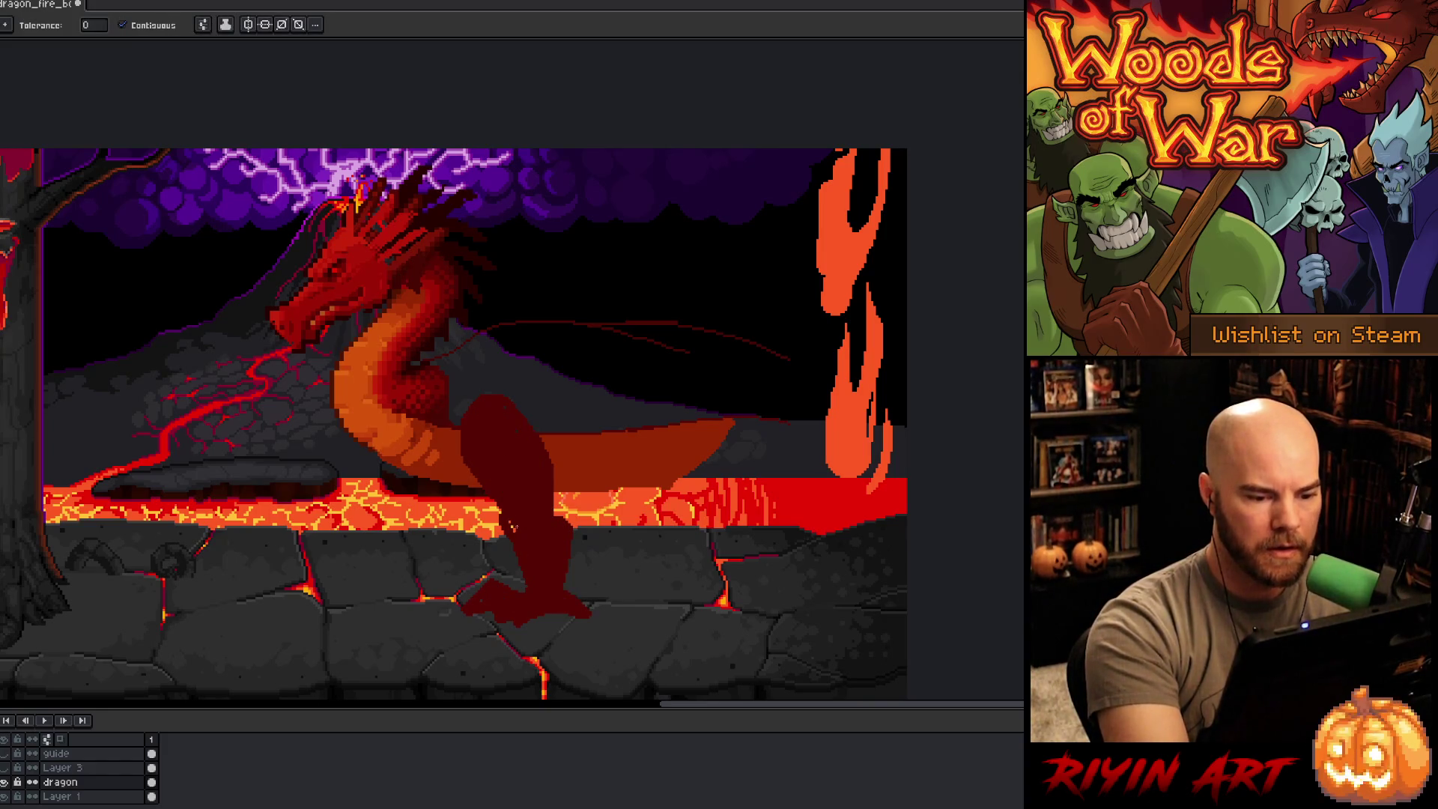
{"action": "key", "text": "b"}
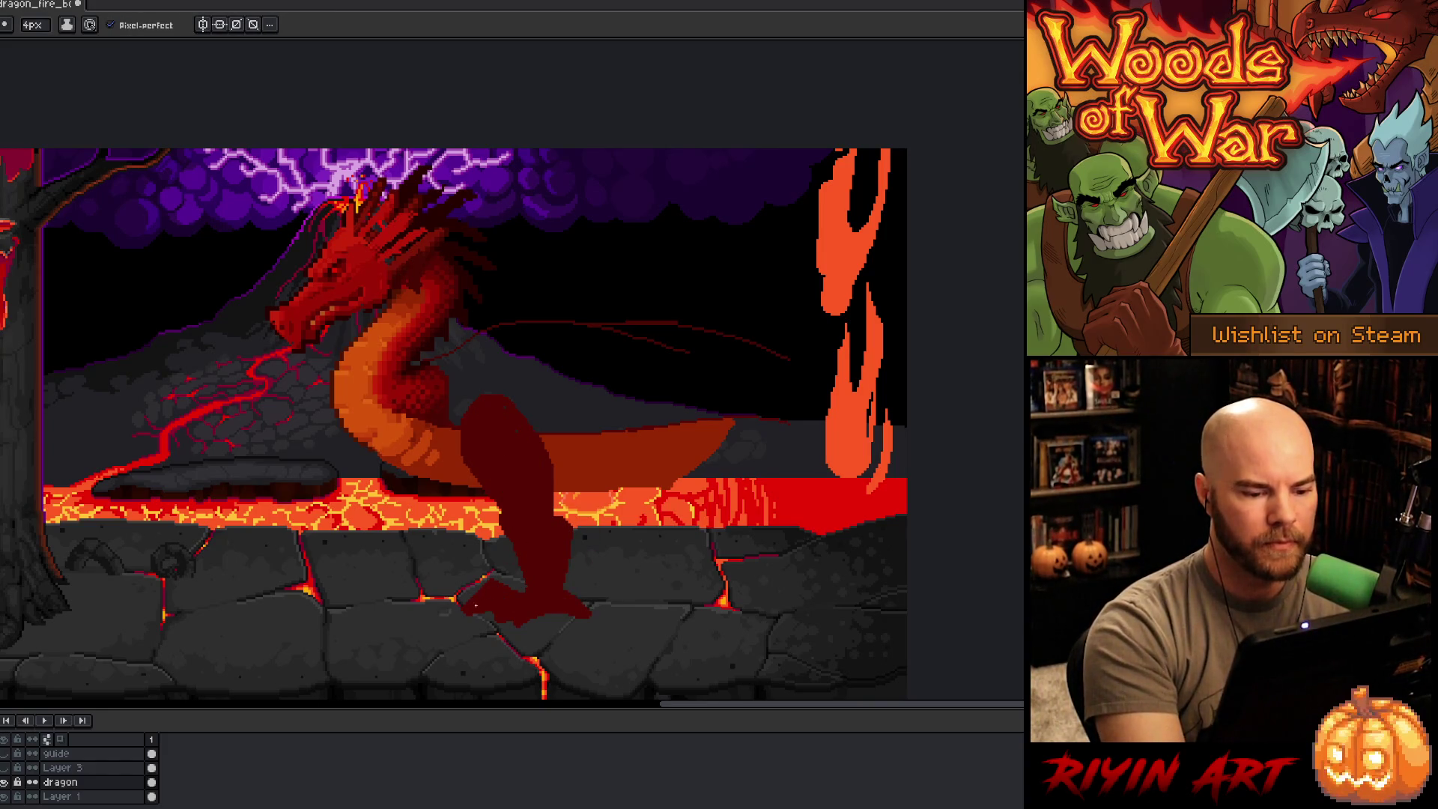
{"action": "left_click", "coordinate": [459, 612]}
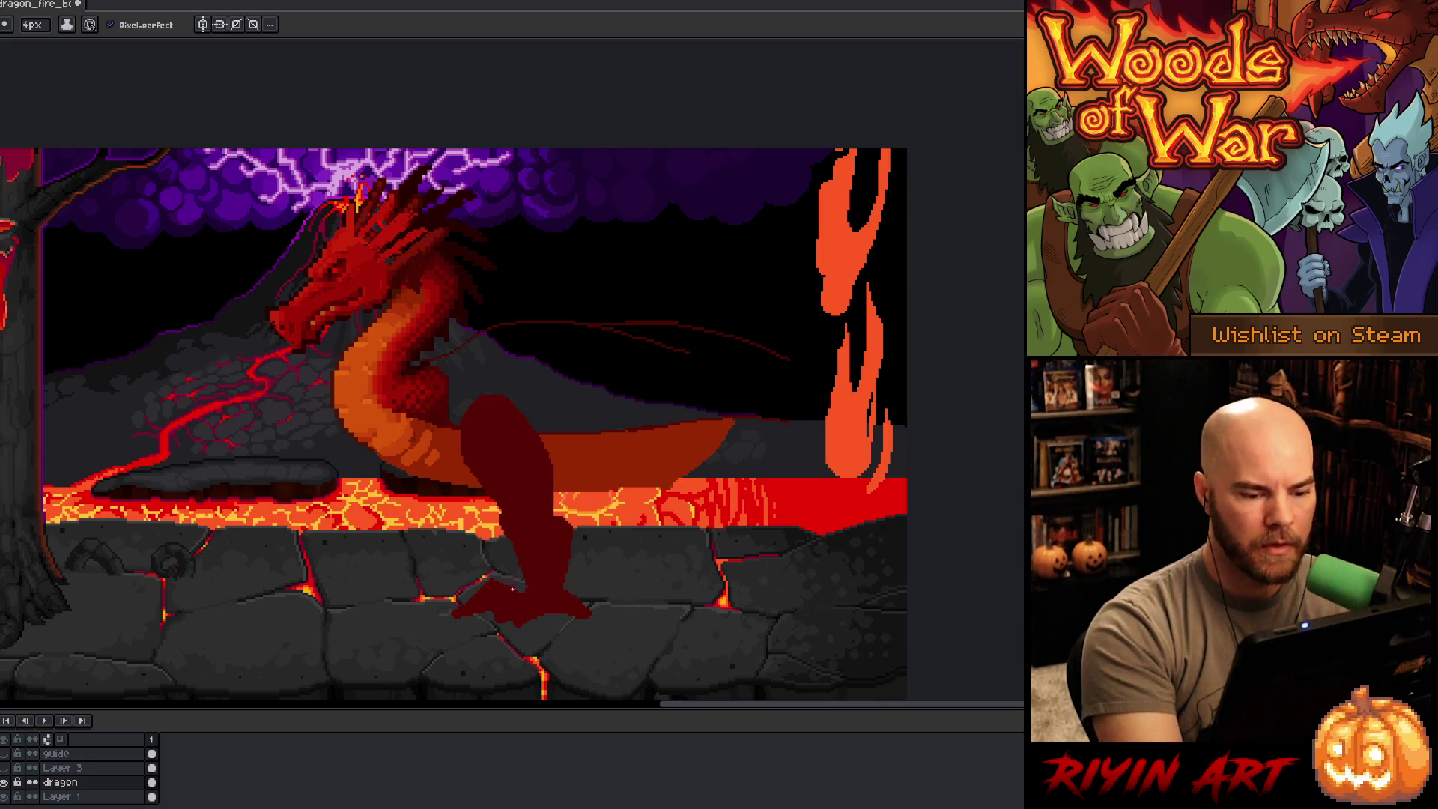
Step: Outline a thinner second leg left of the first, from rock to body, and fill it dark red
{"action": "key", "text": "q"}
{"action": "mouse_move", "coordinate": [510, 575]}
{"action": "left_mouse_down"}
{"action": "mouse_move", "coordinate": [441, 641]}
{"action": "mouse_move", "coordinate": [511, 575]}
{"action": "left_mouse_up"}
{"action": "key", "text": "b"}
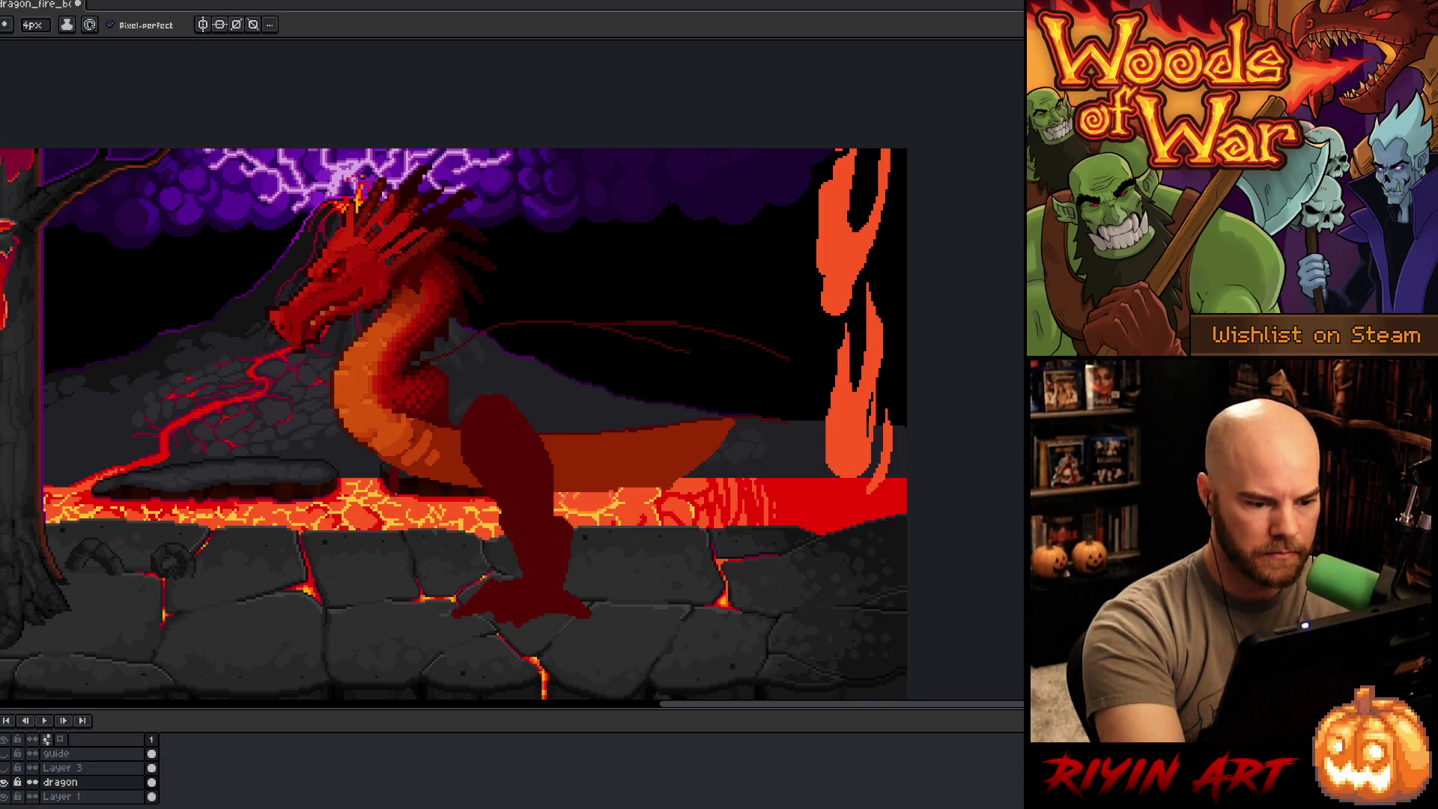
{"action": "mouse_move", "coordinate": [394, 486]}
{"action": "left_mouse_down"}
{"action": "mouse_move", "coordinate": [378, 569]}
{"action": "mouse_move", "coordinate": [364, 544]}
{"action": "mouse_move", "coordinate": [324, 581]}
{"action": "mouse_move", "coordinate": [447, 573]}
{"action": "mouse_move", "coordinate": [431, 534]}
{"action": "mouse_move", "coordinate": [449, 517]}
{"action": "left_mouse_up"}
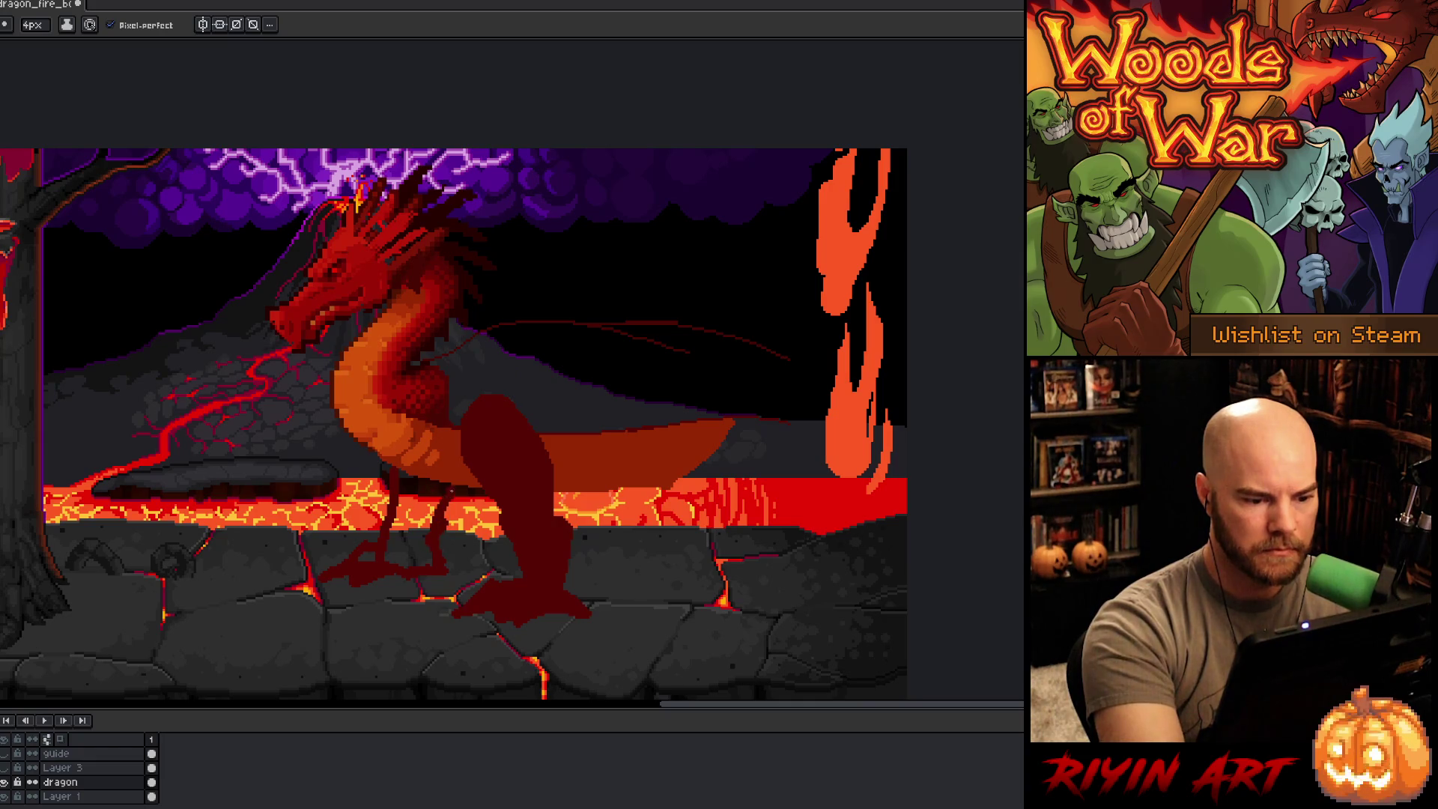
{"action": "left_click_drag", "start_coordinate": [442, 524], "coordinate": [452, 494]}
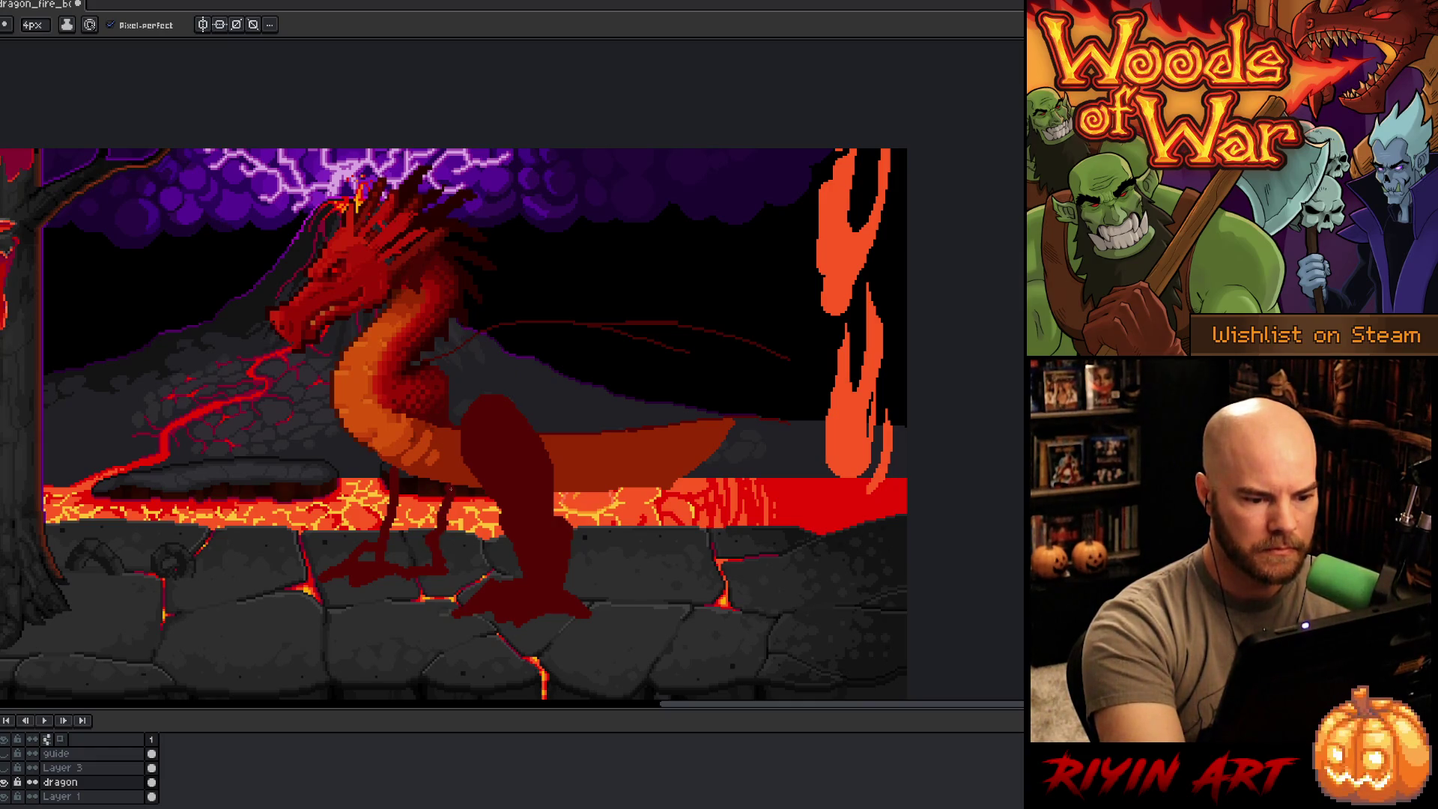
{"action": "key", "text": "g"}
{"action": "left_click", "coordinate": [440, 520]}
{"action": "key", "text": "m"}
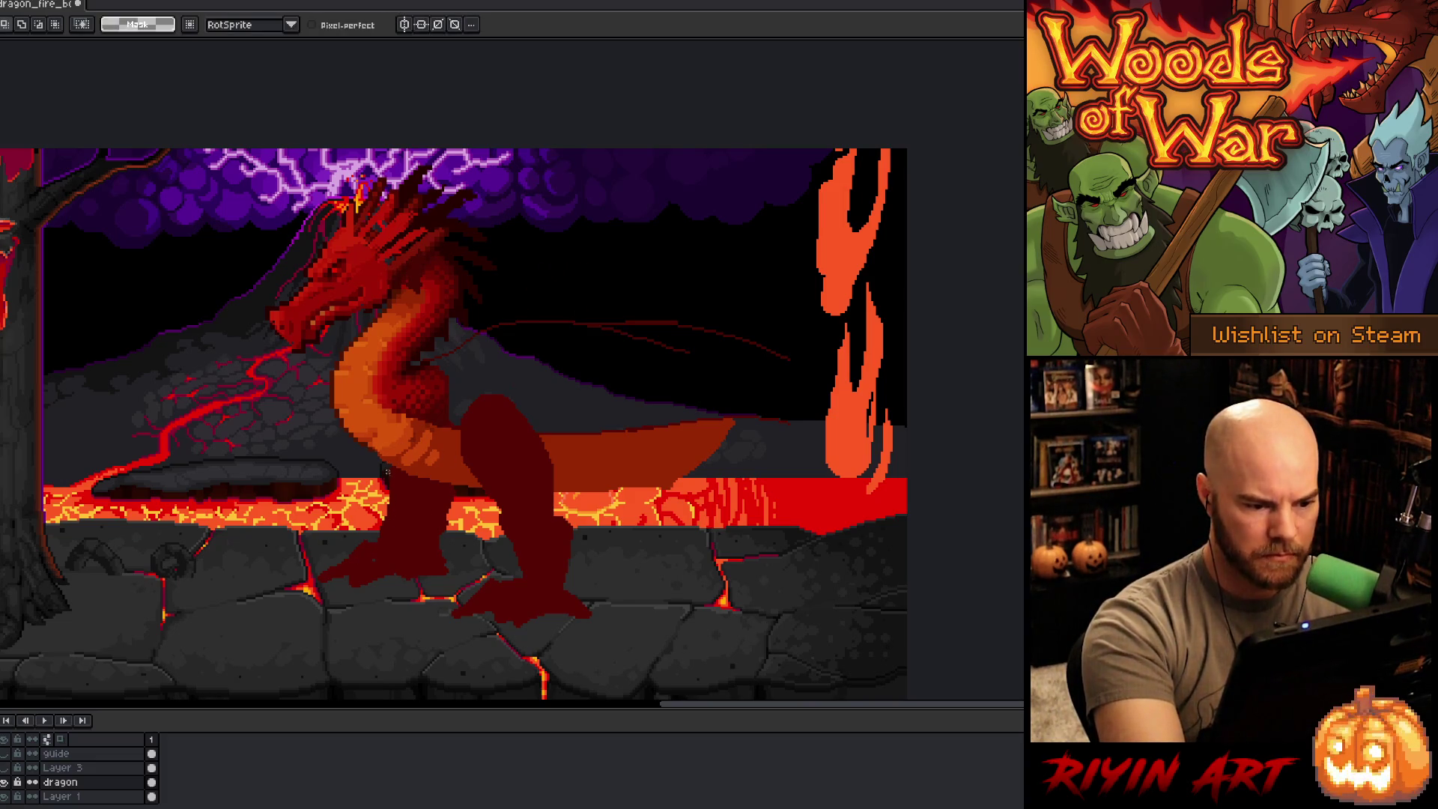
{"action": "mouse_move", "coordinate": [385, 459]}
{"action": "left_mouse_down"}
{"action": "mouse_move", "coordinate": [378, 545]}
{"action": "mouse_move", "coordinate": [322, 588]}
{"action": "mouse_move", "coordinate": [352, 434]}
{"action": "left_mouse_up"}
{"action": "left_click_drag", "start_coordinate": [366, 490], "coordinate": [411, 404]}
{"action": "key", "text": "ctrl+z"}
{"action": "mouse_move", "coordinate": [298, 401]}
{"action": "left_mouse_down"}
{"action": "mouse_move", "coordinate": [401, 455]}
{"action": "mouse_move", "coordinate": [337, 476]}
{"action": "left_mouse_up"}
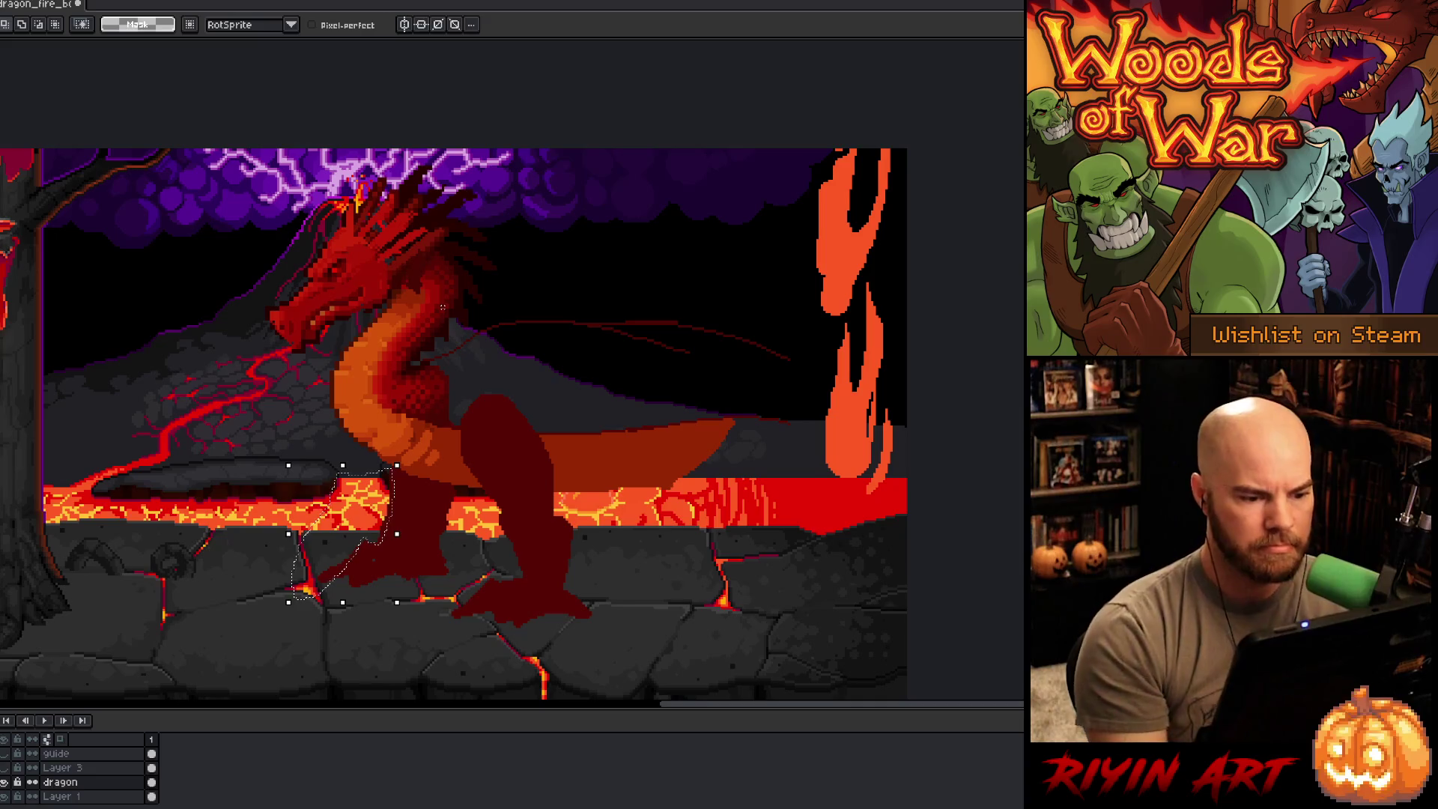
{"action": "key", "text": "ctrl+d"}
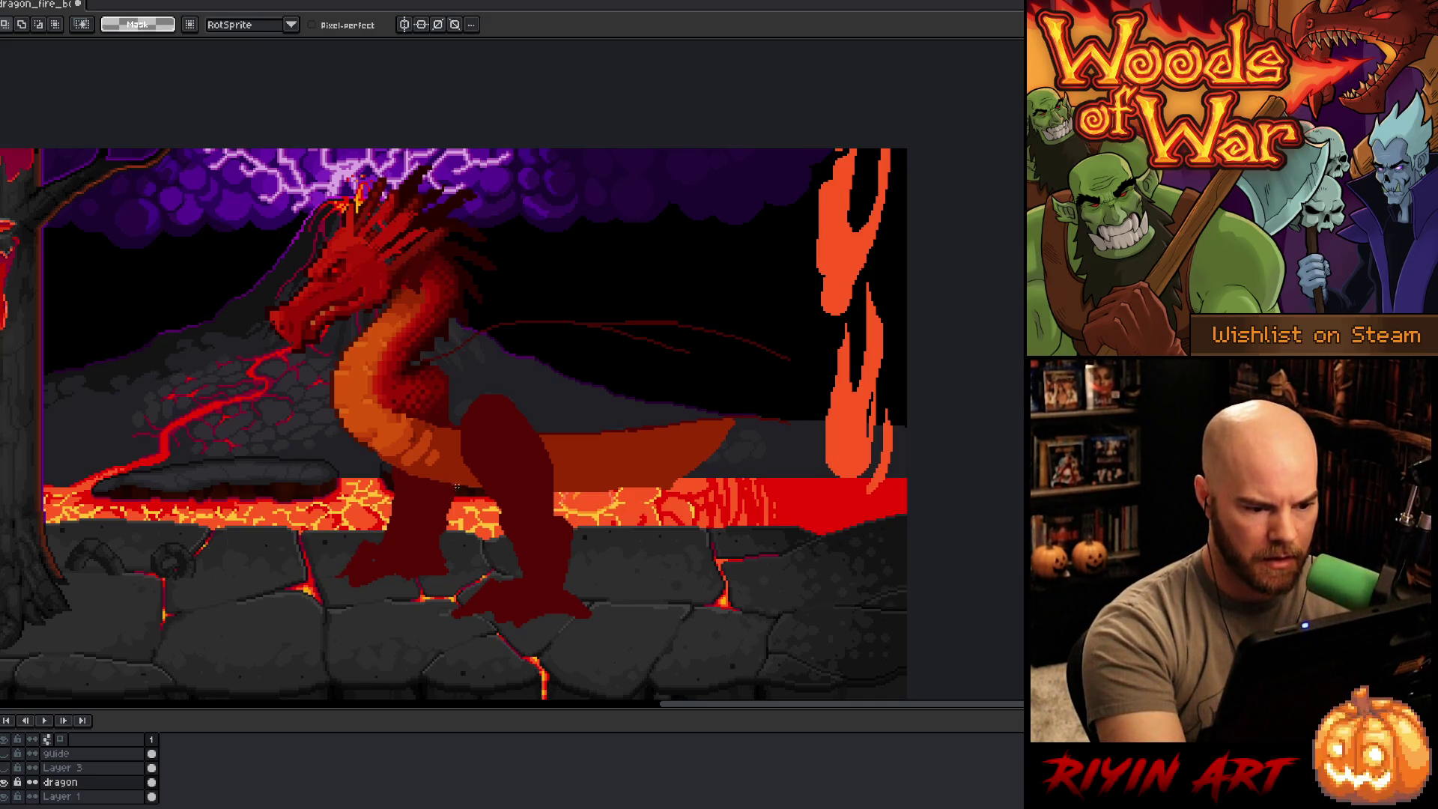
{"action": "key", "text": "w"}
{"action": "left_click", "coordinate": [444, 513]}
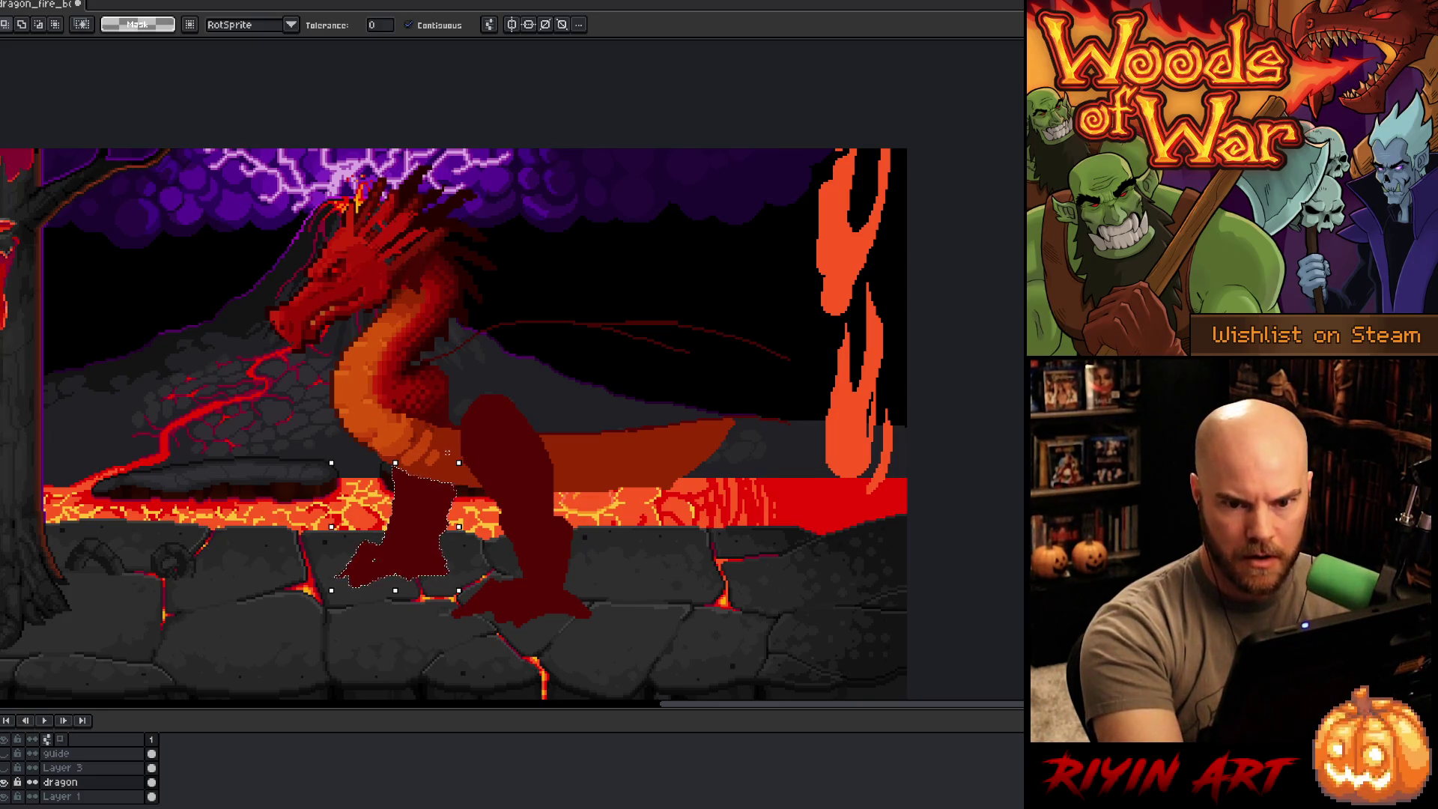
{"action": "key", "text": "b"}
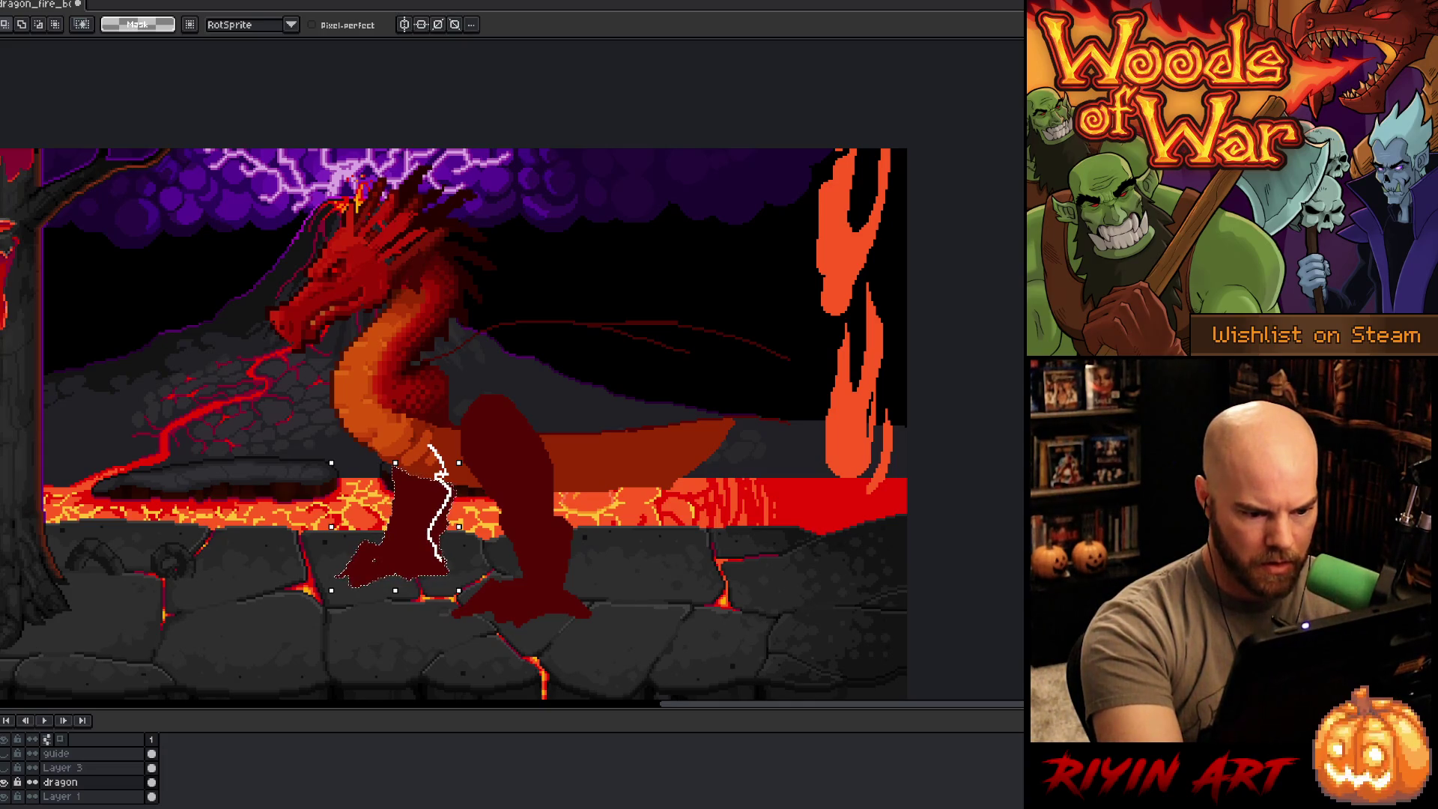
{"action": "left_click_drag", "start_coordinate": [428, 535], "coordinate": [447, 564]}
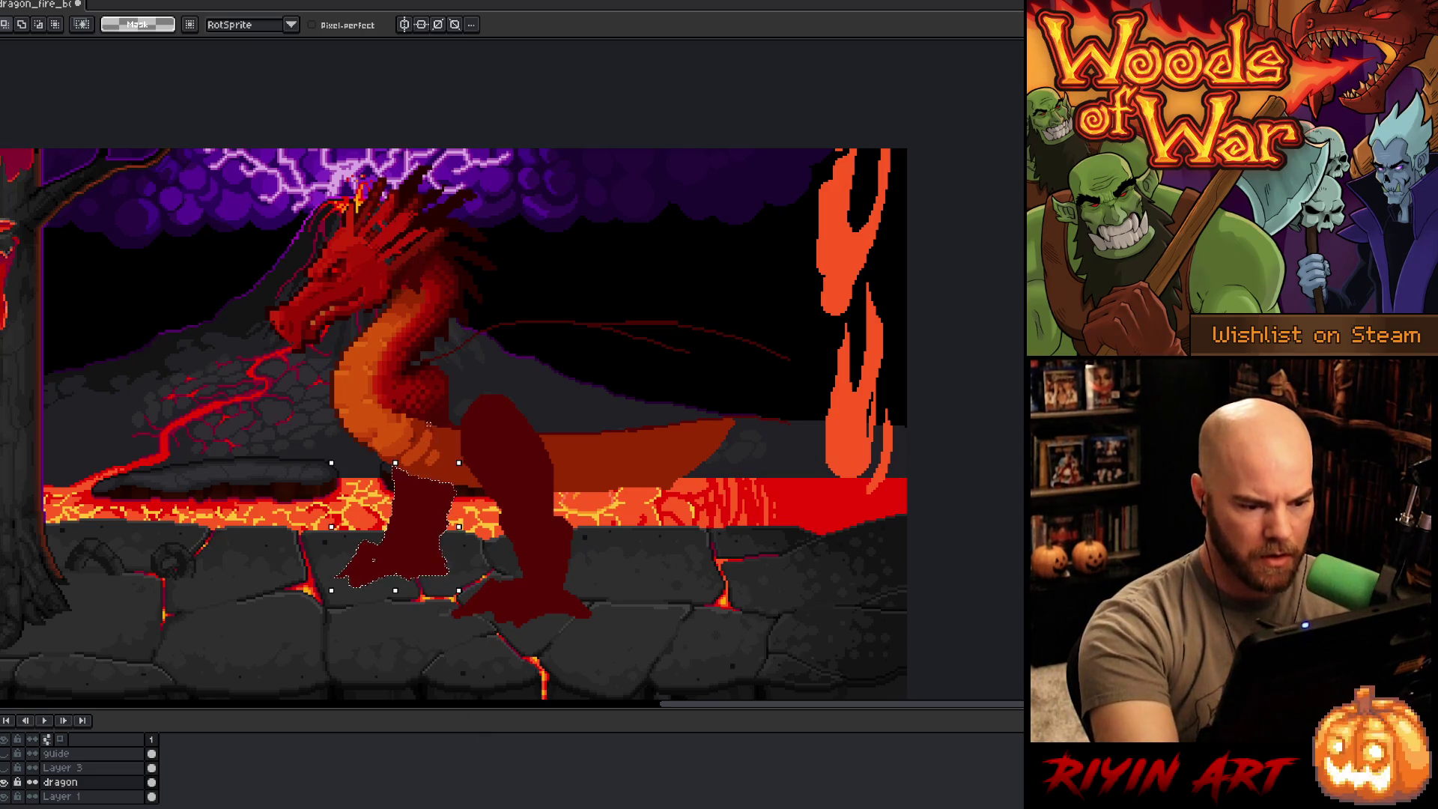
{"action": "left_click_drag", "start_coordinate": [436, 442], "coordinate": [443, 460]}
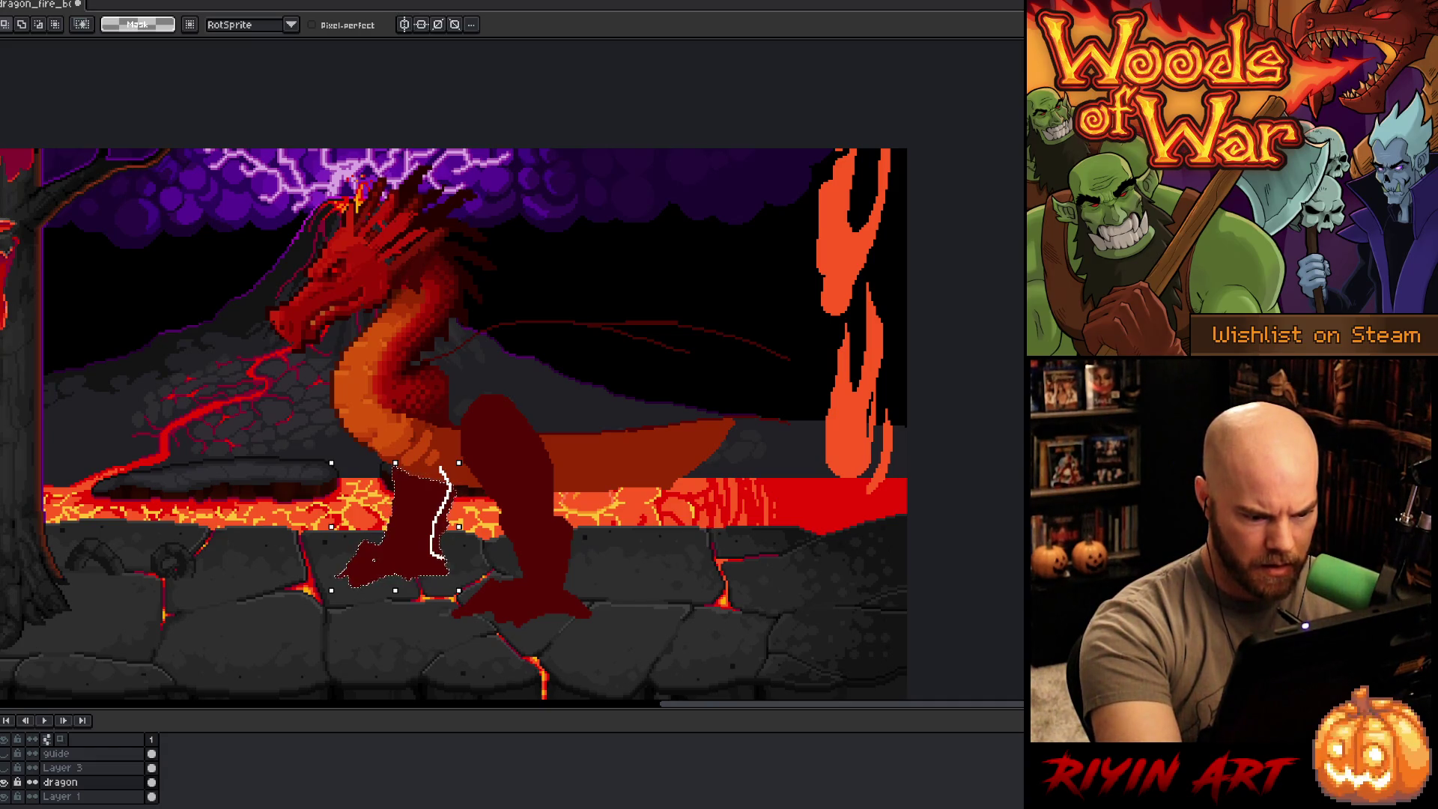
{"action": "left_click_drag", "start_coordinate": [469, 500], "coordinate": [465, 458]}
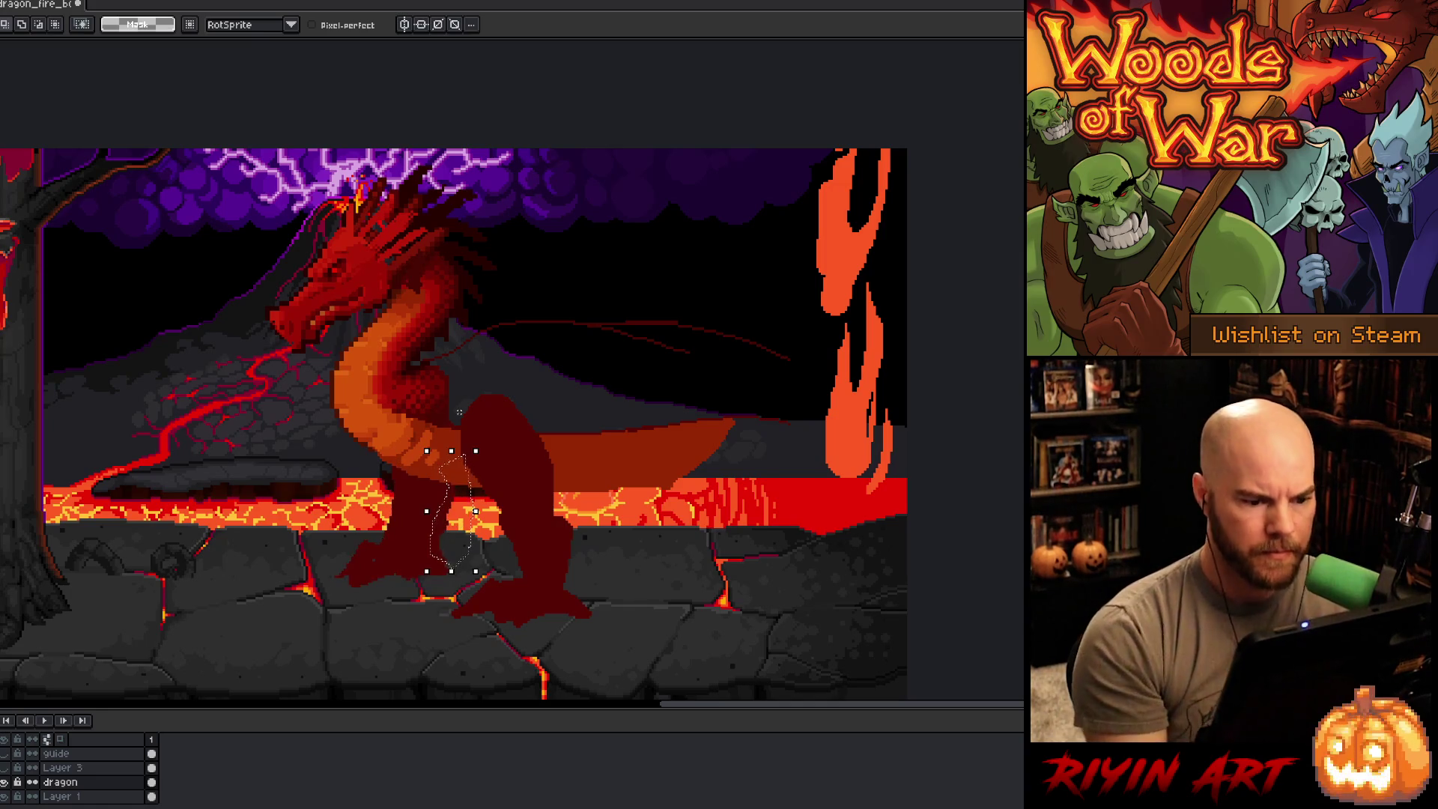
{"action": "key", "text": "w"}
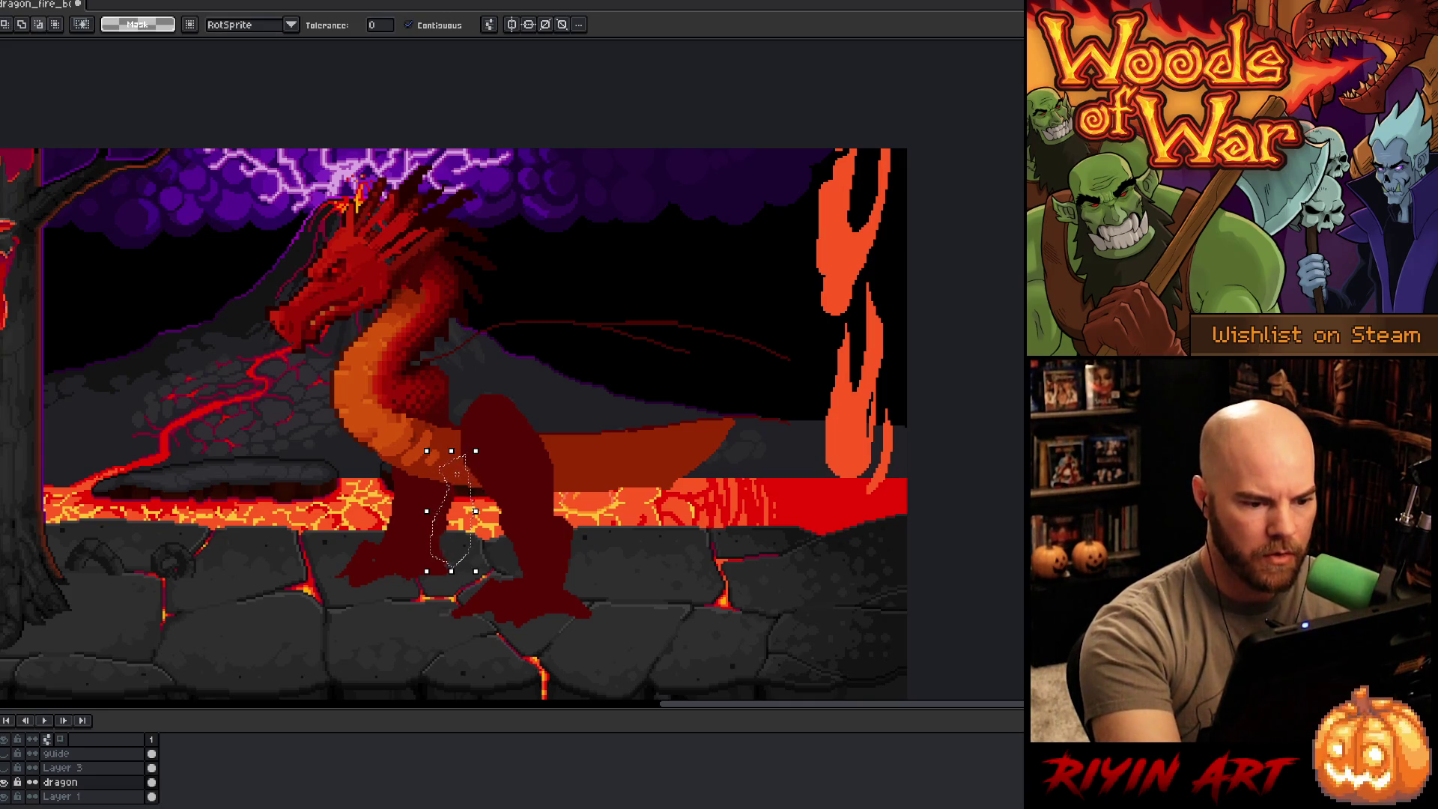
{"action": "key", "text": "q"}
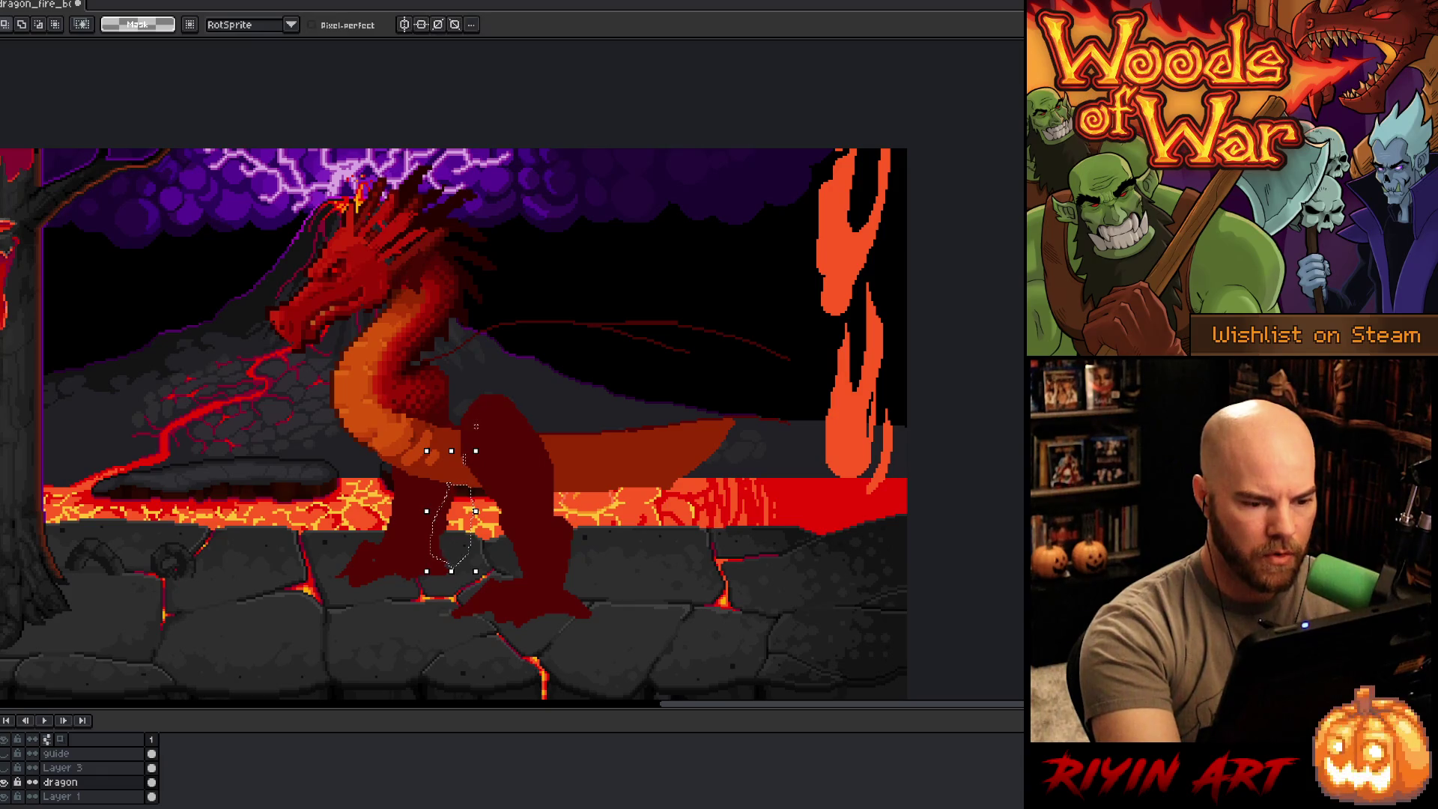
{"action": "left_click_drag", "start_coordinate": [457, 449], "coordinate": [475, 459]}
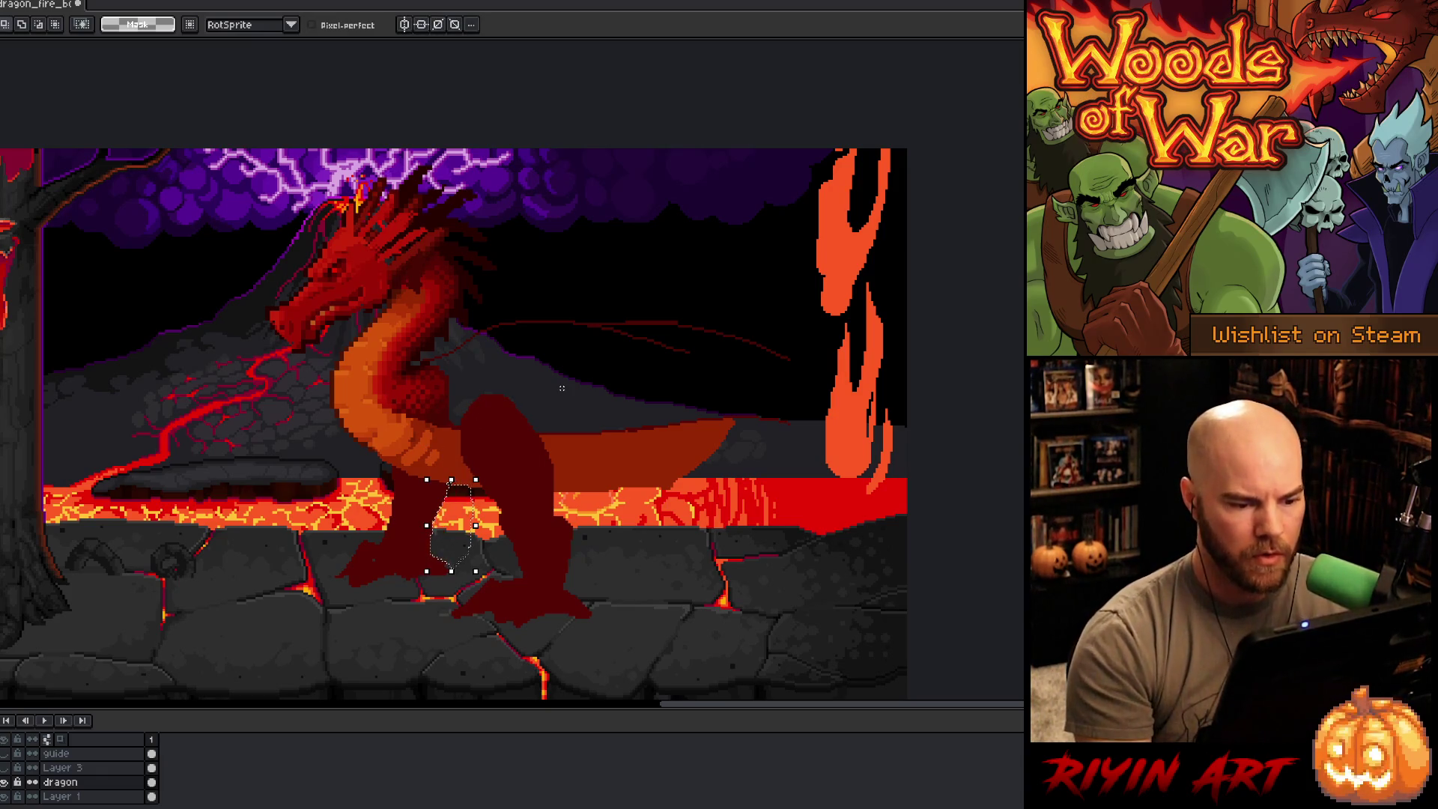
{"action": "key", "text": "ctrl+d"}
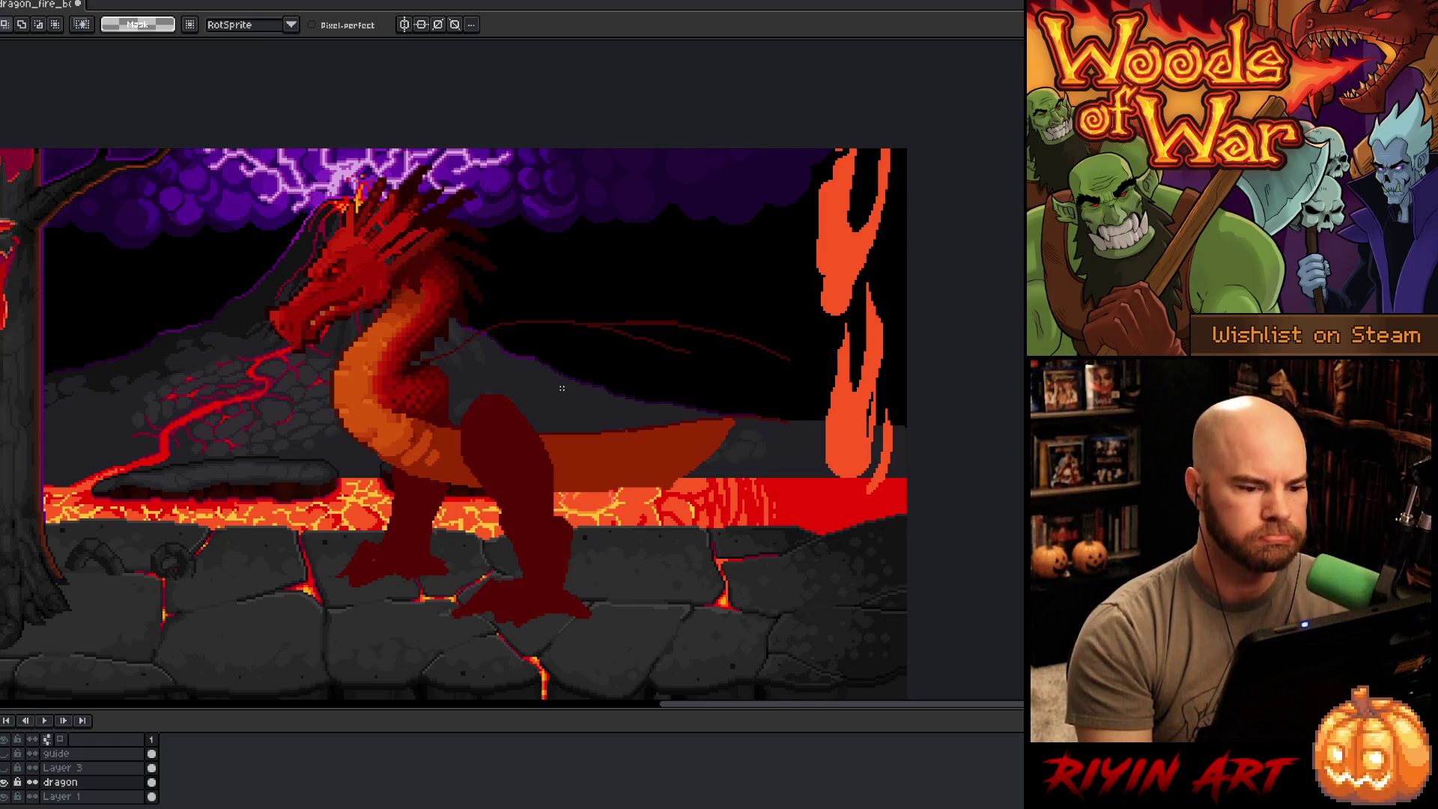
{"action": "key", "text": "b"}
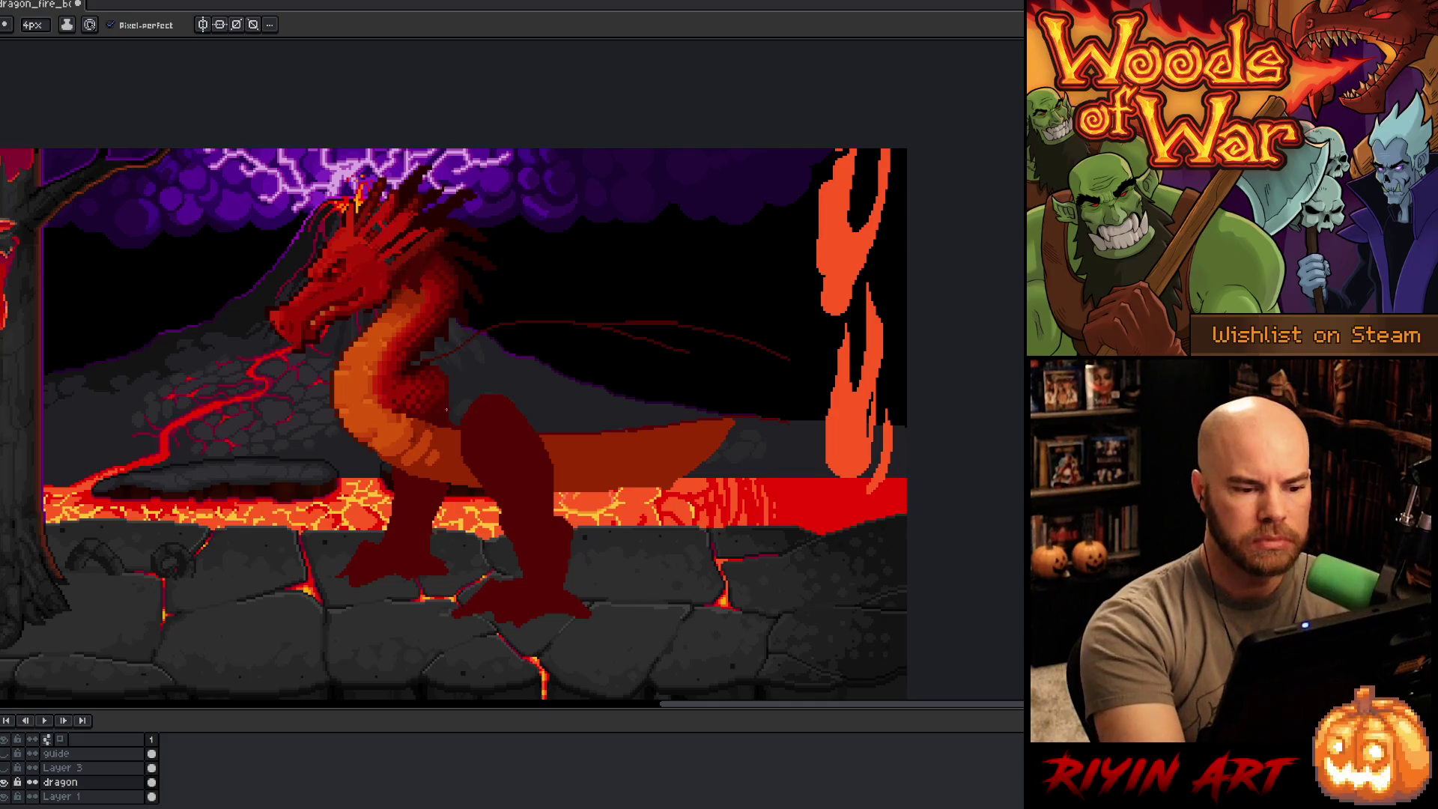
Step: Fill the dragon's wing area and the small gap at its upper edge with dark red
{"action": "key", "text": "i"}
{"action": "key", "text": "b"}
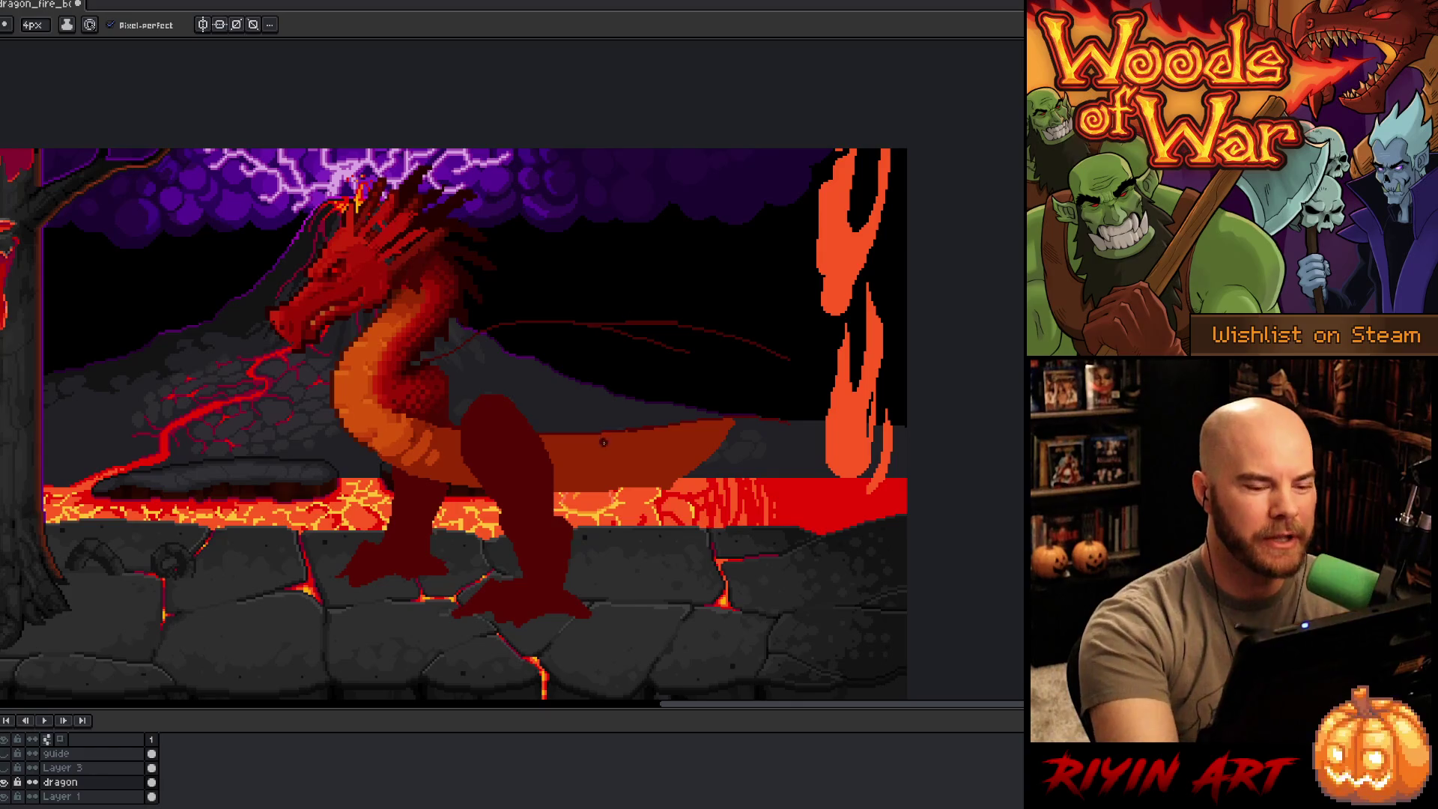
{"action": "key", "text": "g"}
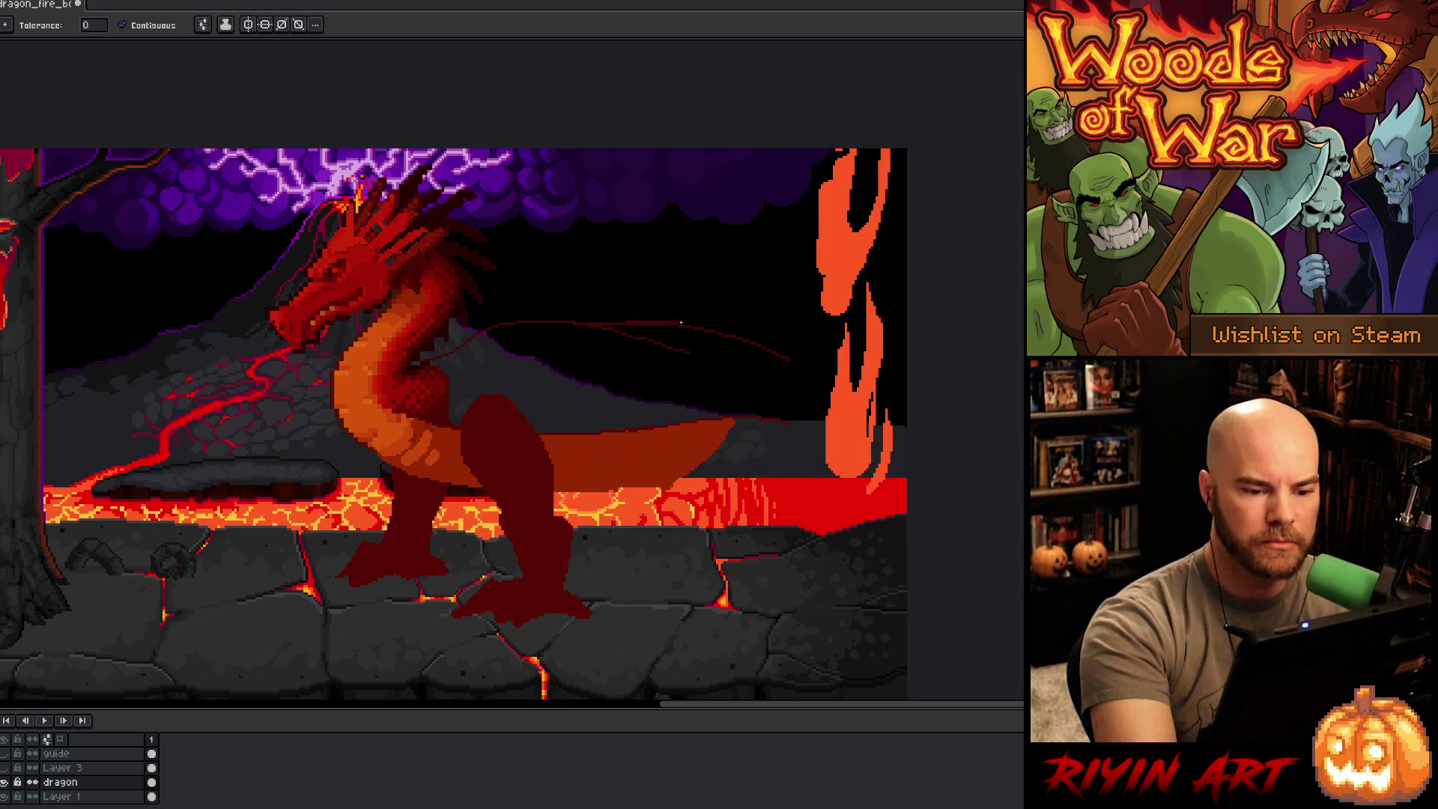
{"action": "key", "text": "i"}
{"action": "key", "text": "b"}
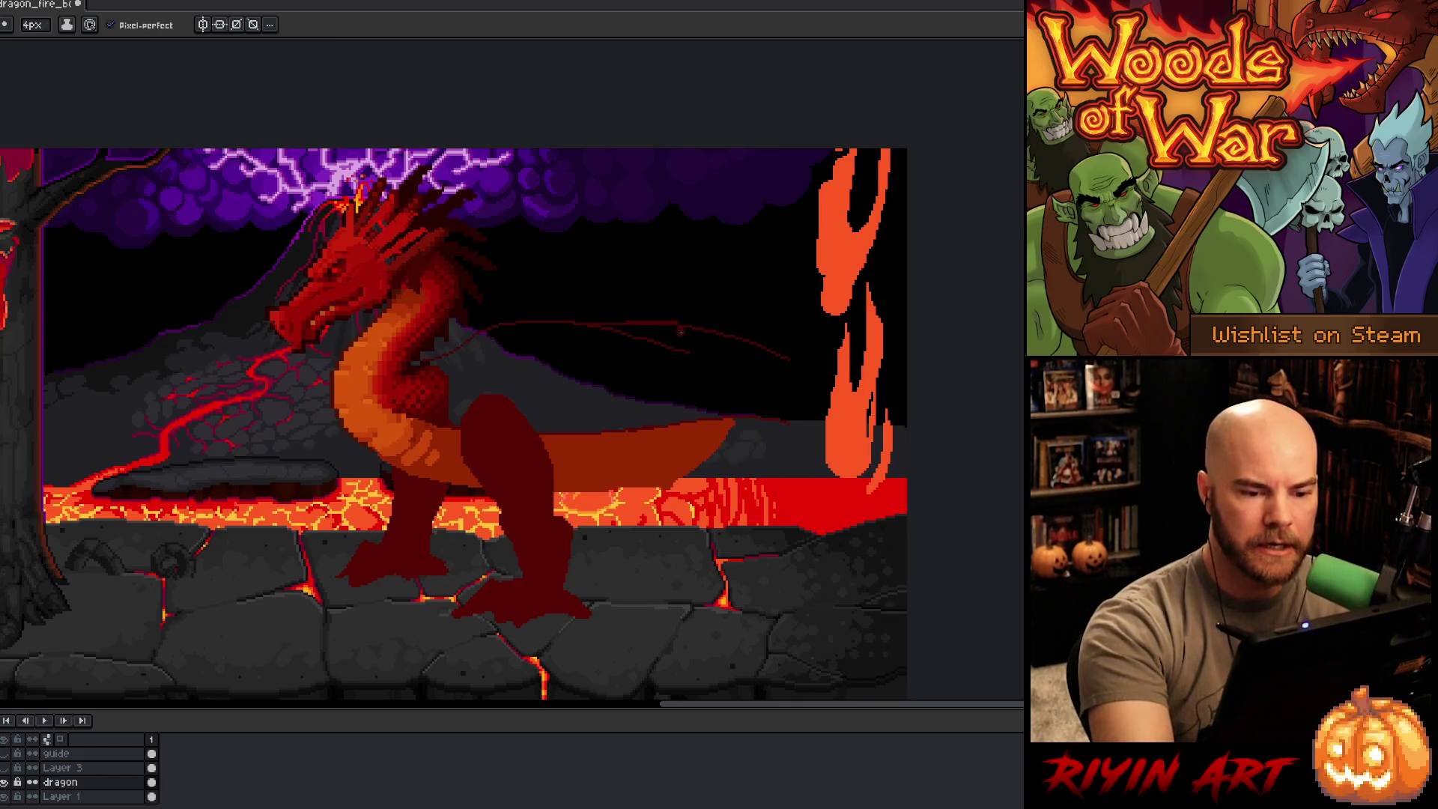
{"action": "key", "text": "g"}
{"action": "left_click", "coordinate": [648, 330]}
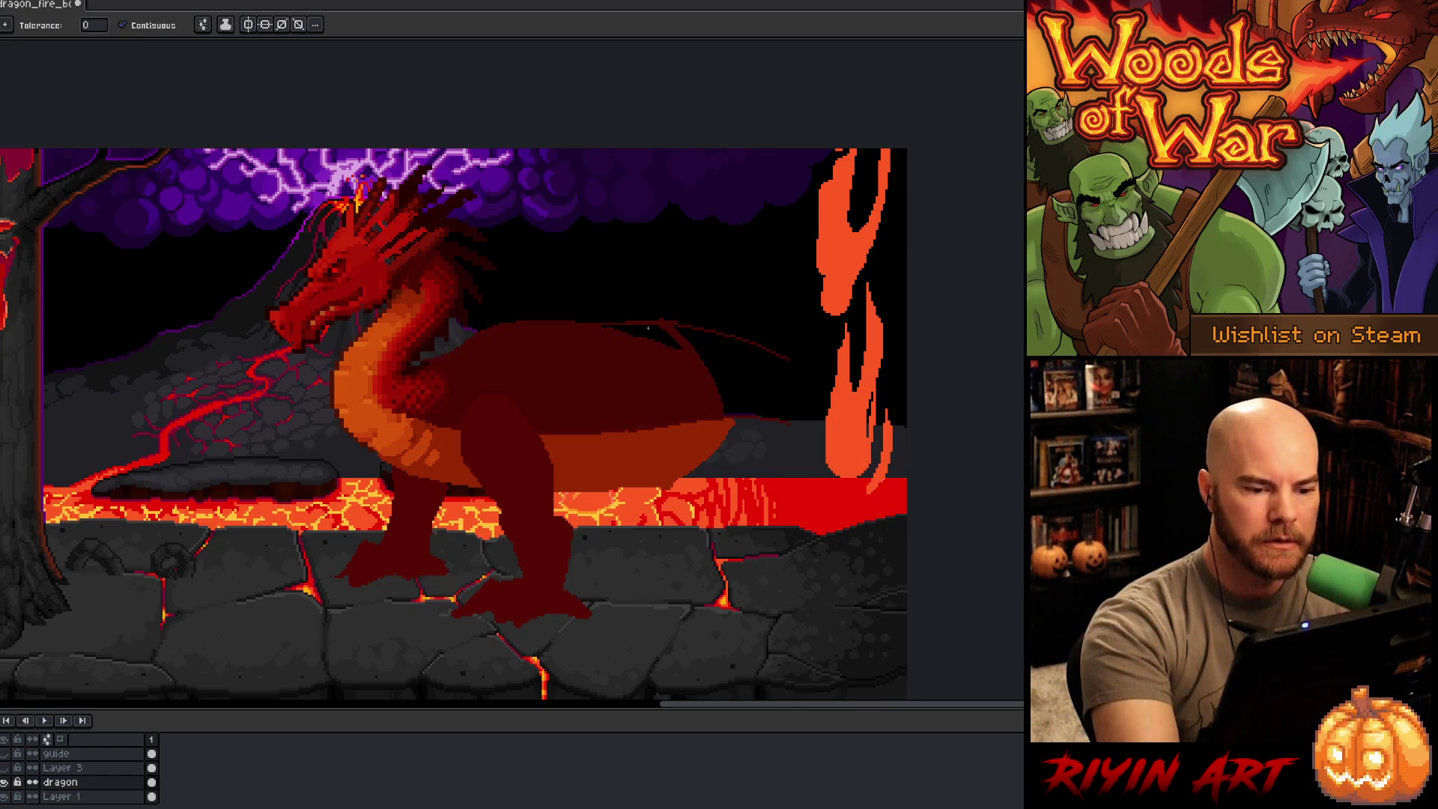
{"action": "left_click", "coordinate": [670, 333]}
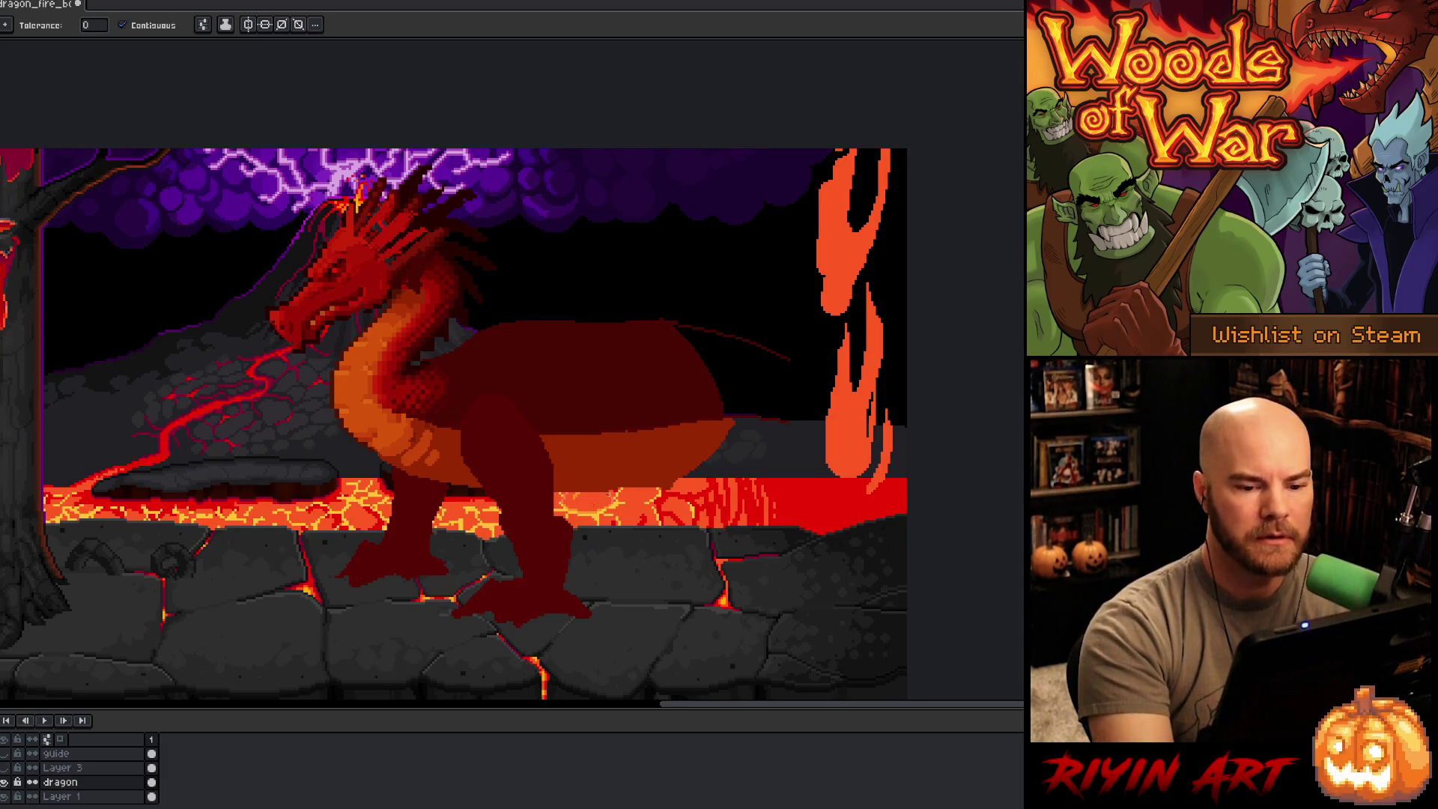
{"action": "left_click_drag", "start_coordinate": [629, 481], "coordinate": [786, 475]}
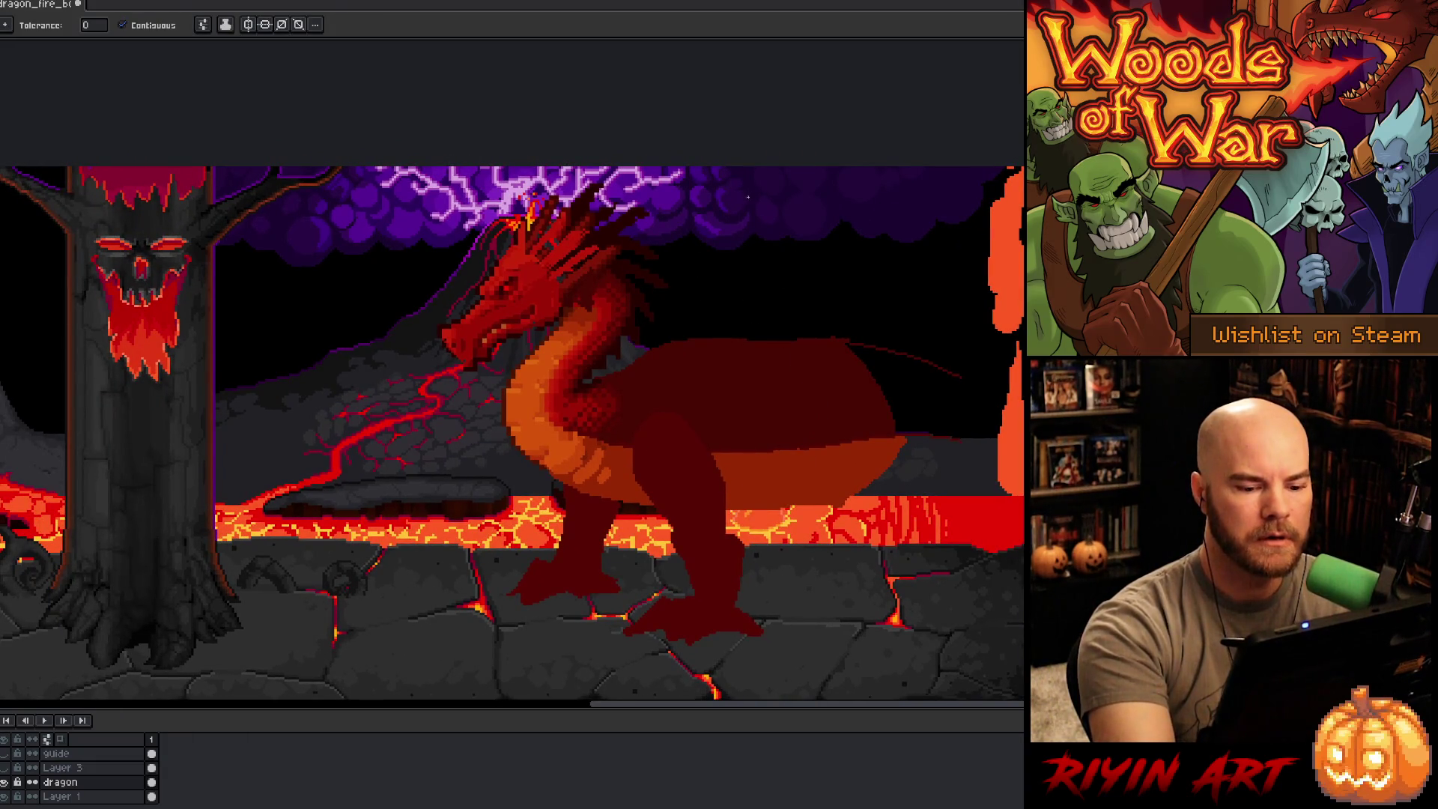
{"action": "key", "text": "b"}
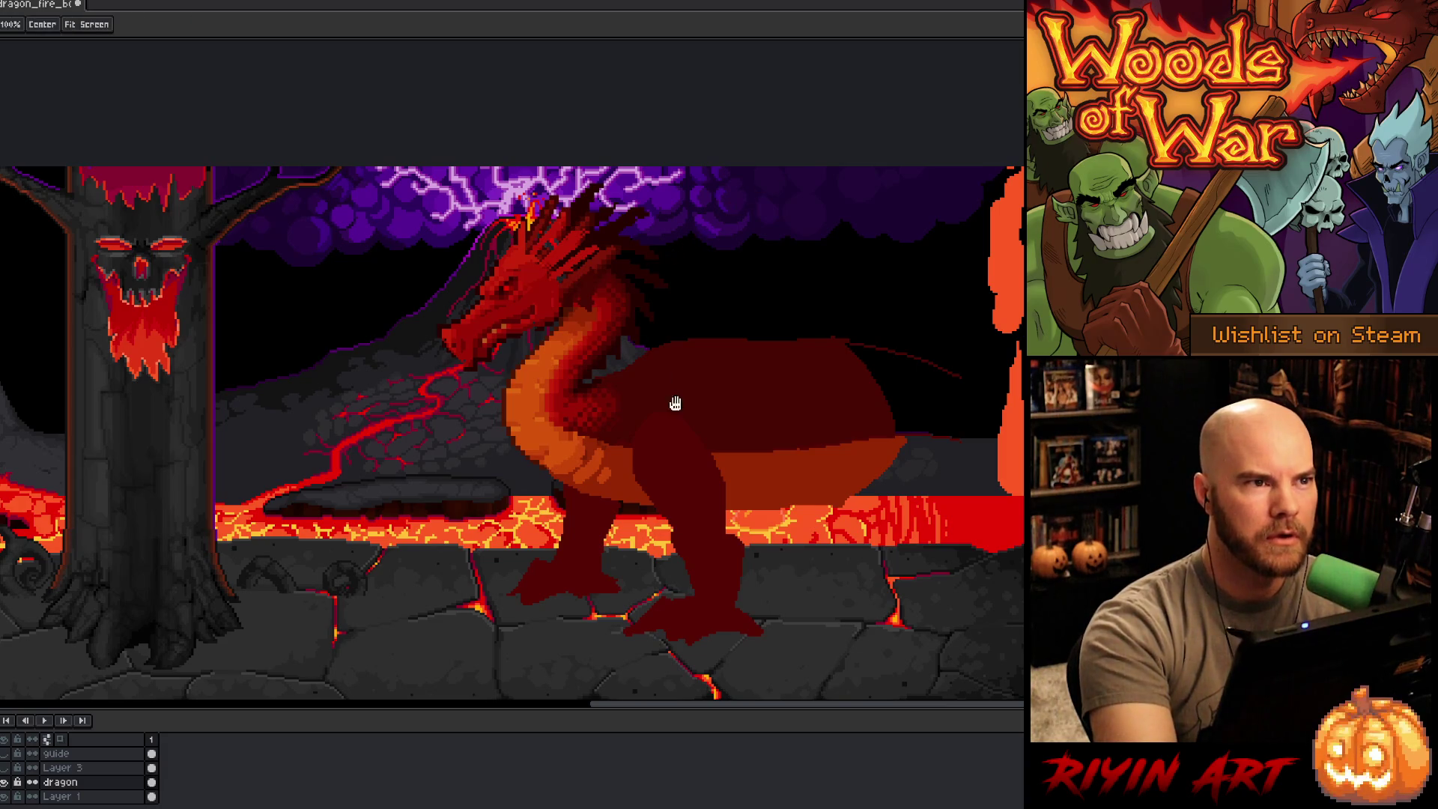
Step: Sample the dragon's dark red body colour and add a new layer above the dragon
{"action": "left_click_drag", "start_coordinate": [674, 401], "coordinate": [584, 411]}
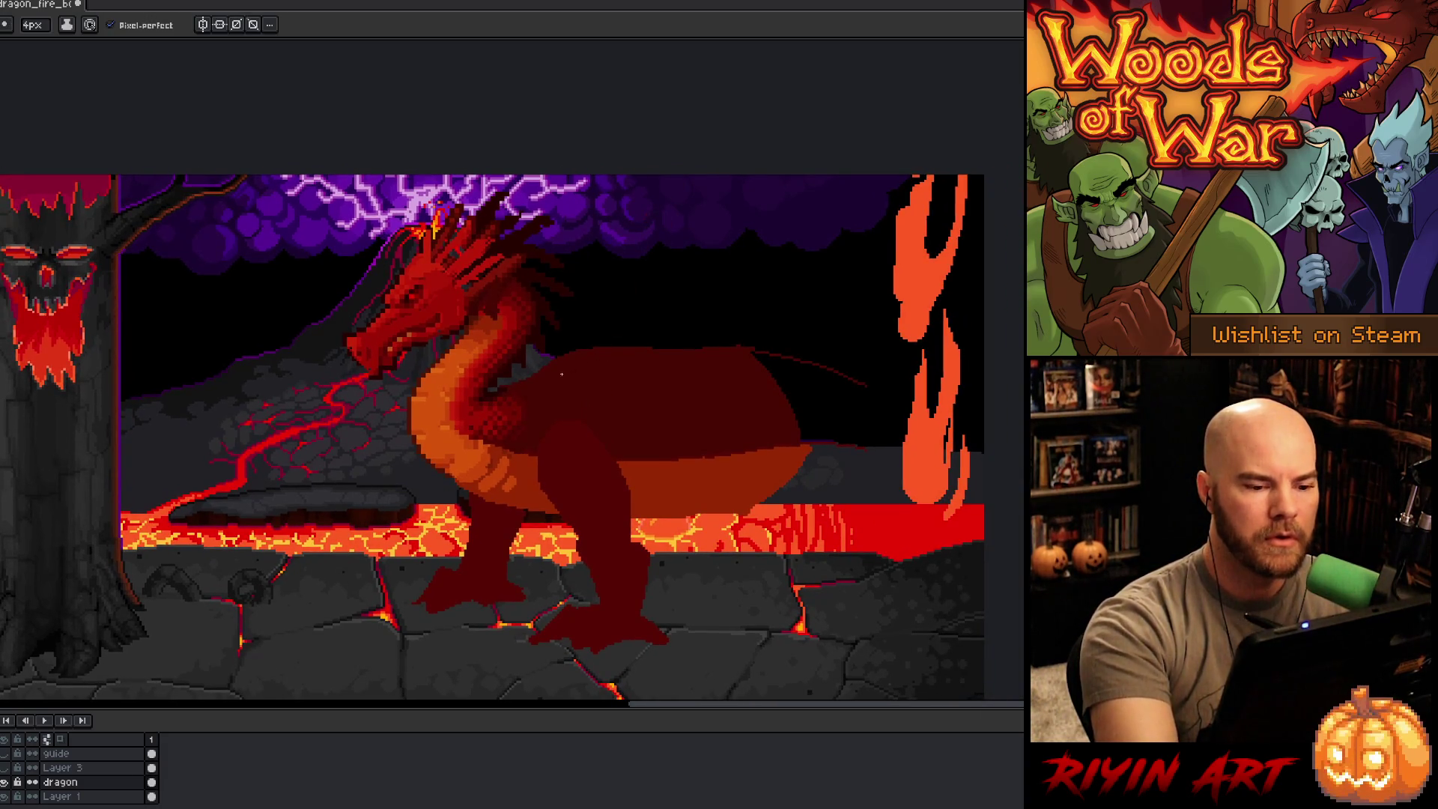
{"action": "key", "text": "alt"}
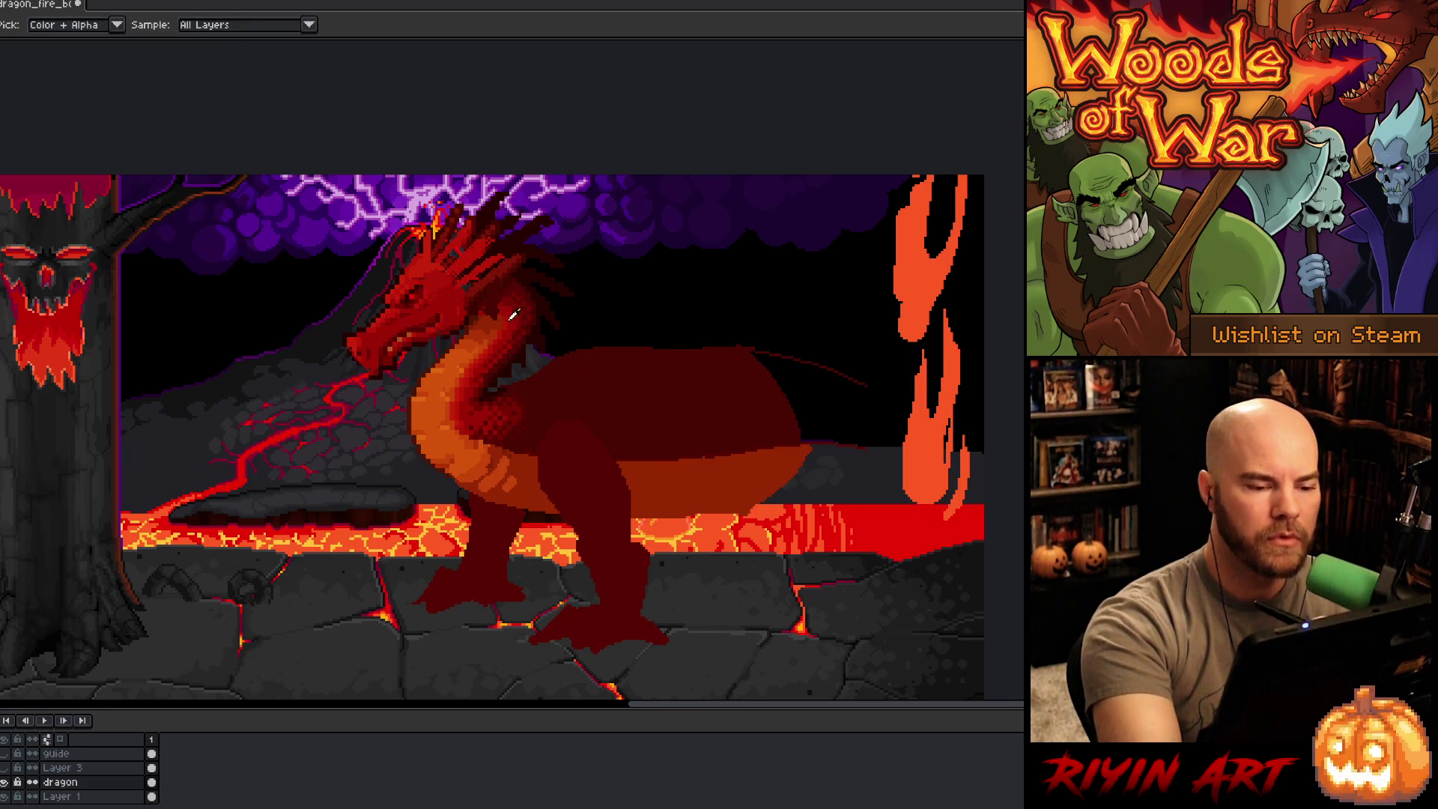
{"action": "left_click", "coordinate": [516, 315], "text": "alt"}
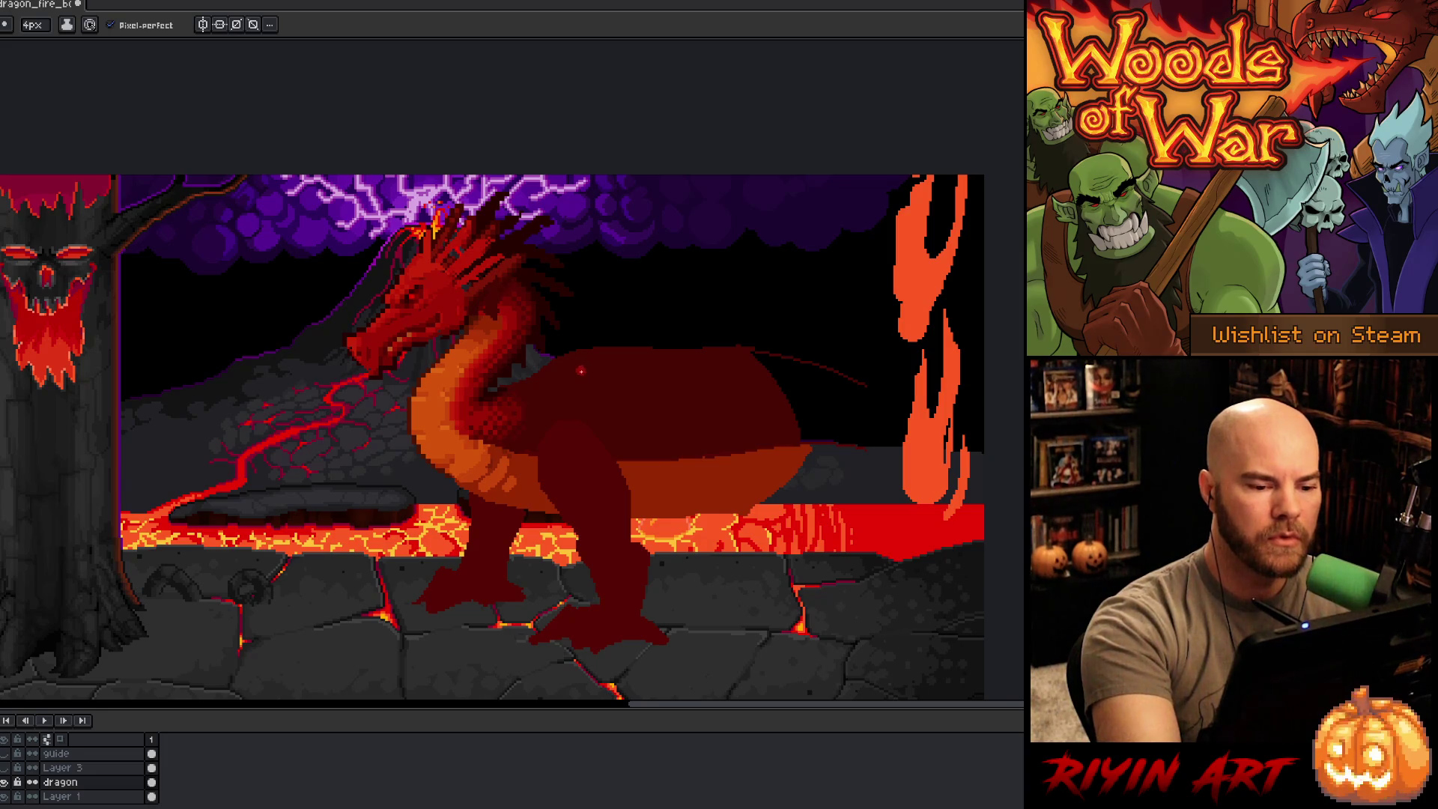
{"action": "key", "text": "alt"}
{"action": "left_click", "coordinate": [514, 406], "text": "alt"}
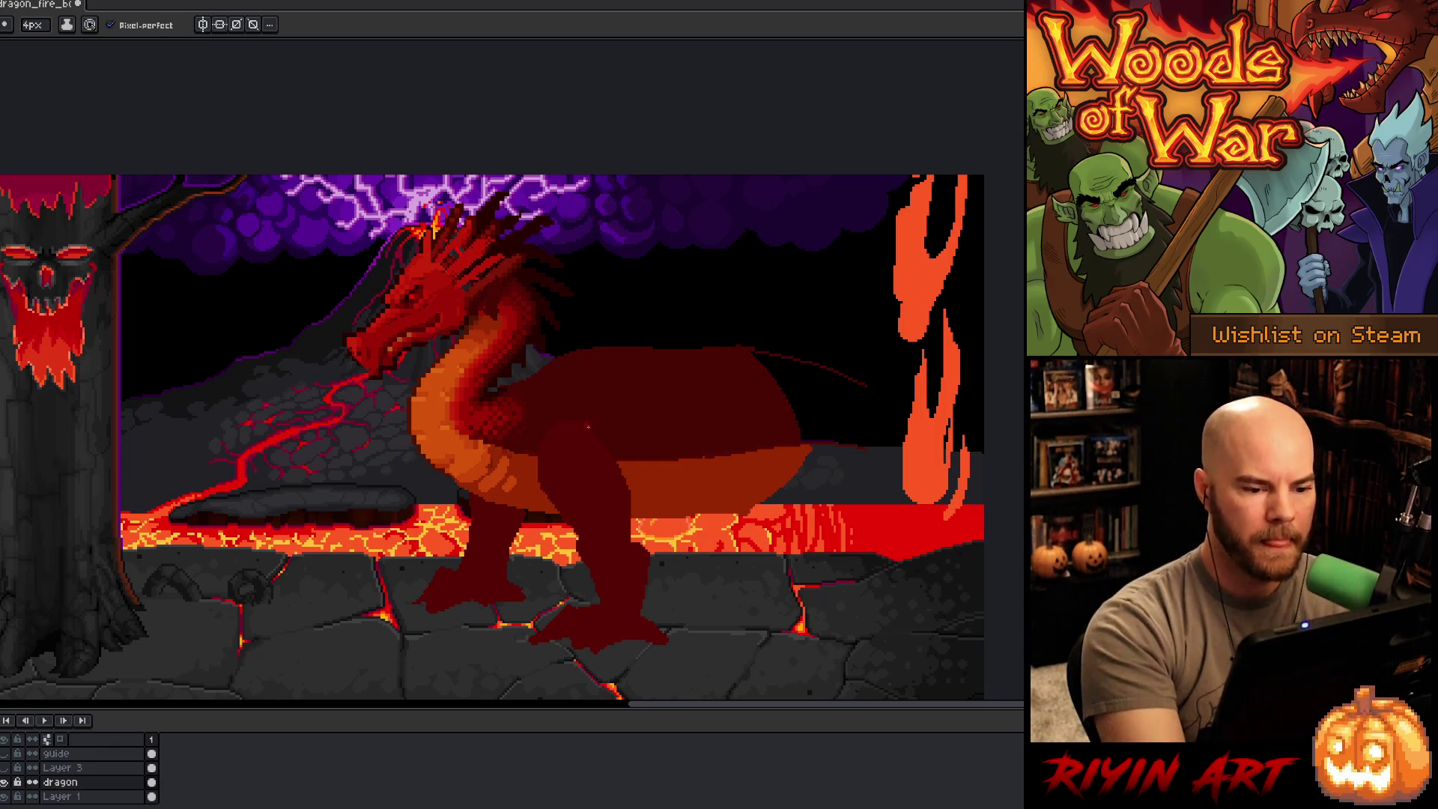
{"action": "key", "text": "shift+n"}
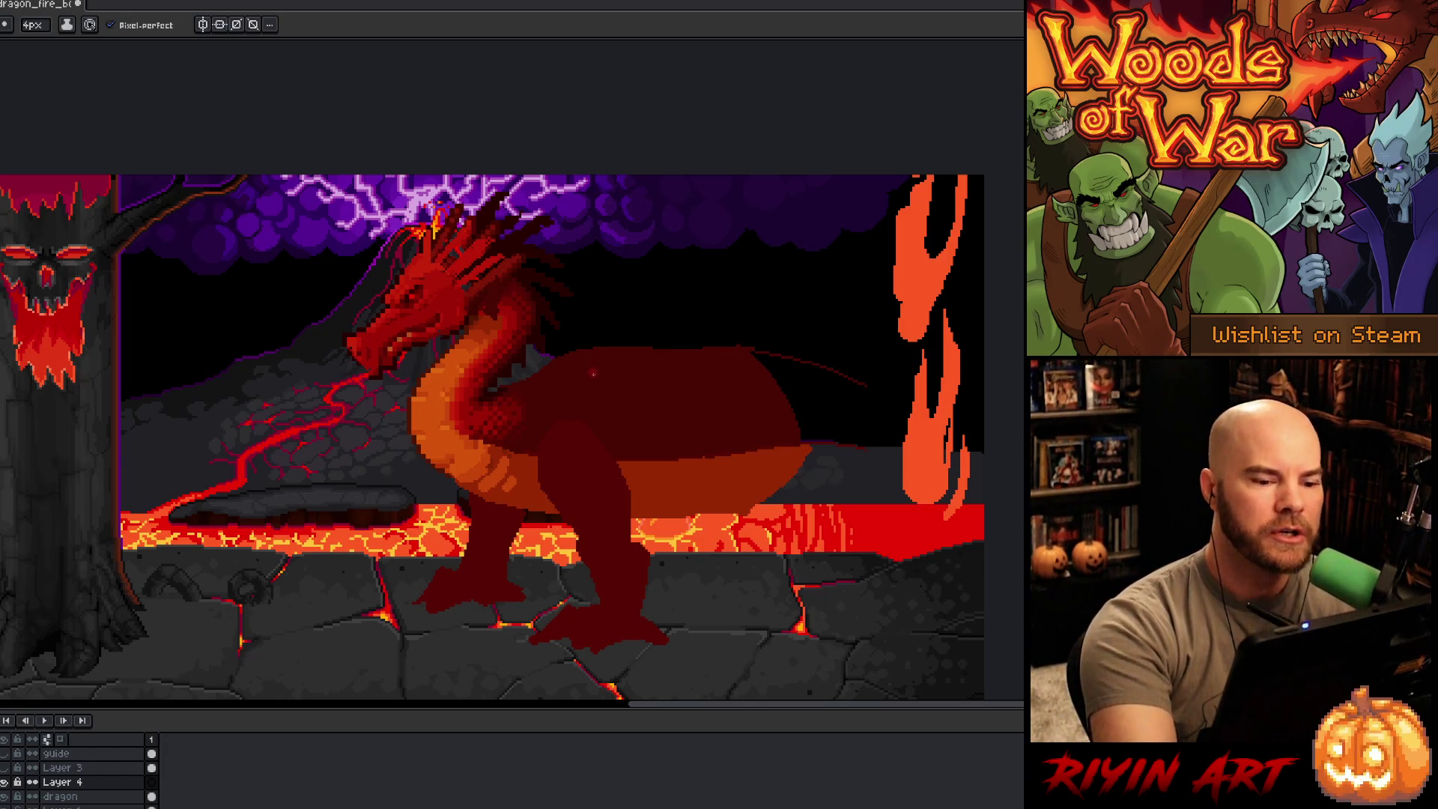
Step: Draw a thin wing arm rising from the back, a top edge, and a finger curving down
{"action": "mouse_move", "coordinate": [592, 370]}
{"action": "left_mouse_down"}
{"action": "mouse_move", "coordinate": [596, 385]}
{"action": "mouse_move", "coordinate": [610, 294]}
{"action": "mouse_move", "coordinate": [599, 241]}
{"action": "left_mouse_up"}
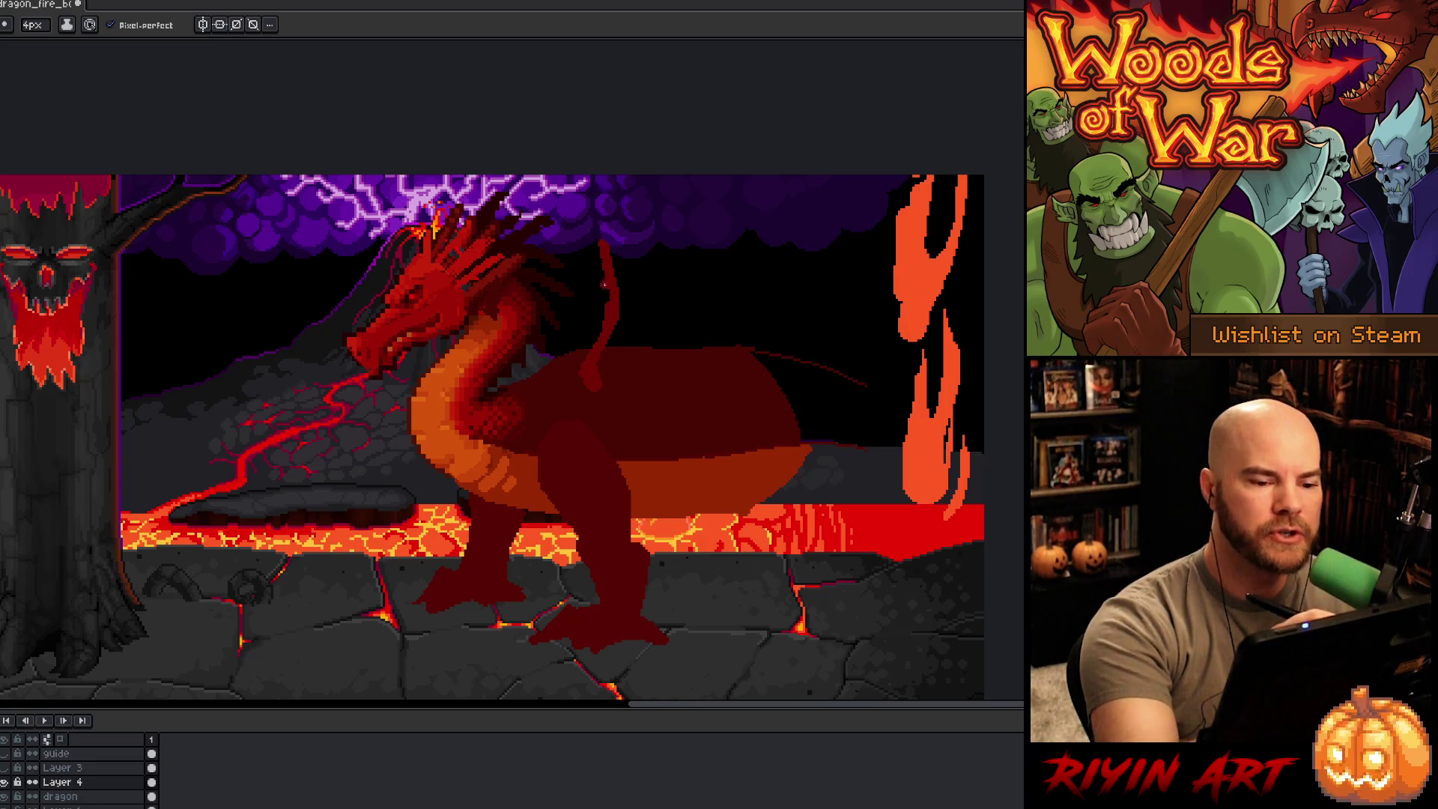
{"action": "key", "text": "ctrl+z"}
{"action": "mouse_move", "coordinate": [610, 303]}
{"action": "left_mouse_down"}
{"action": "mouse_move", "coordinate": [597, 243]}
{"action": "mouse_move", "coordinate": [620, 177]}
{"action": "left_mouse_up"}
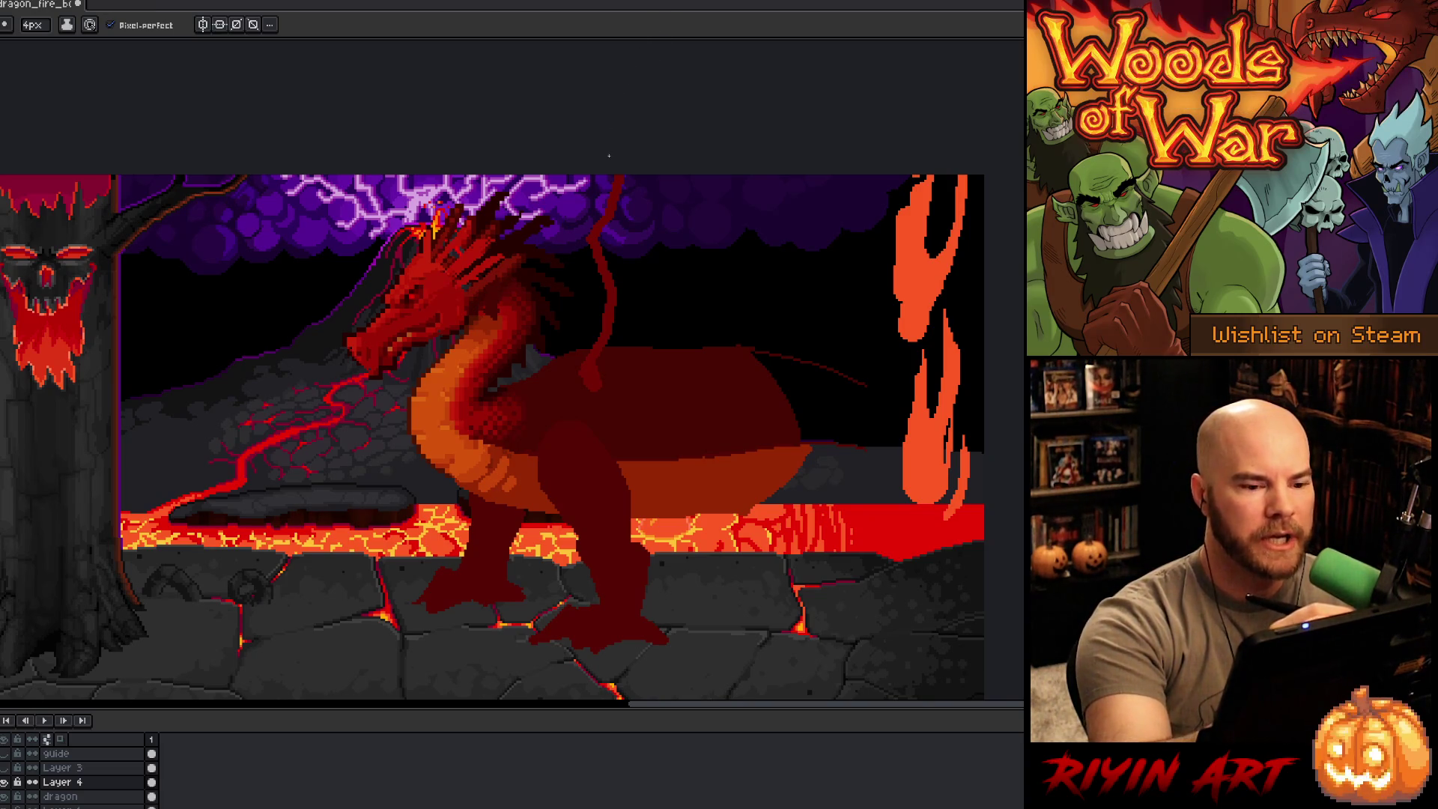
{"action": "left_click_drag", "start_coordinate": [668, 168], "coordinate": [726, 231]}
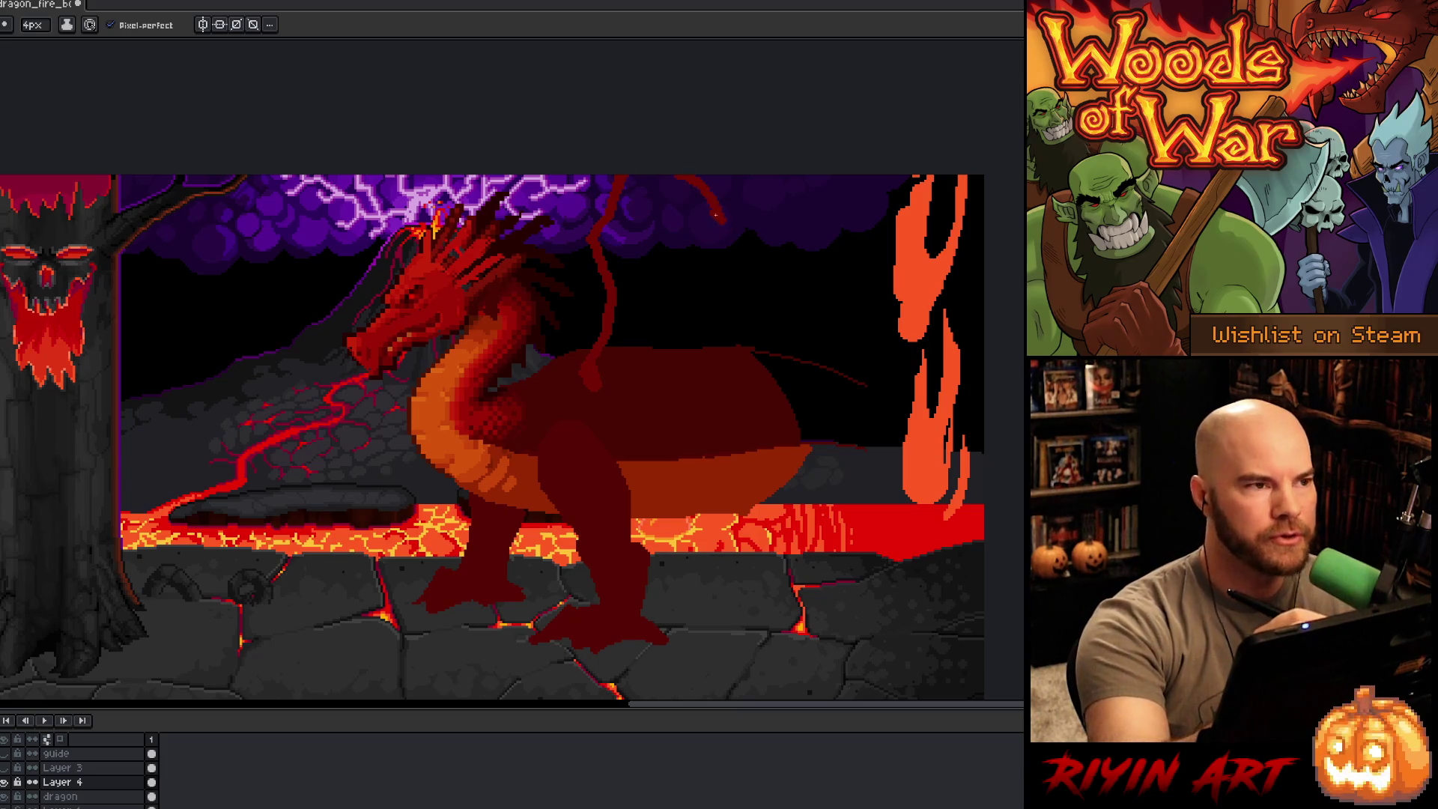
{"action": "key", "text": "ctrl+z"}
{"action": "mouse_move", "coordinate": [760, 172]}
{"action": "left_mouse_down"}
{"action": "mouse_move", "coordinate": [776, 176]}
{"action": "mouse_move", "coordinate": [627, 177]}
{"action": "left_mouse_up"}
{"action": "key", "text": "ctrl+z"}
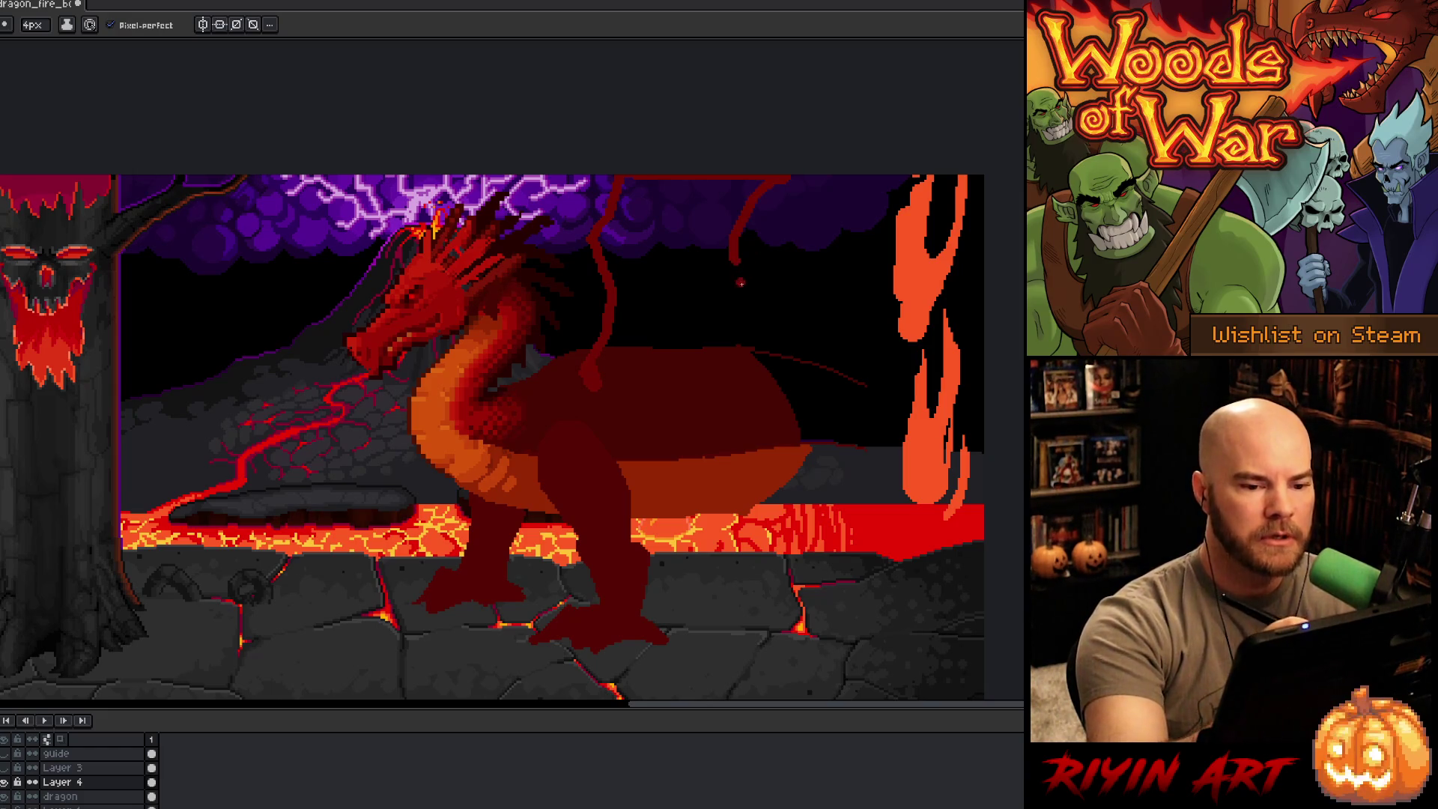
{"action": "mouse_move", "coordinate": [779, 190]}
{"action": "left_mouse_down"}
{"action": "mouse_move", "coordinate": [756, 204]}
{"action": "mouse_move", "coordinate": [738, 301]}
{"action": "left_mouse_up"}
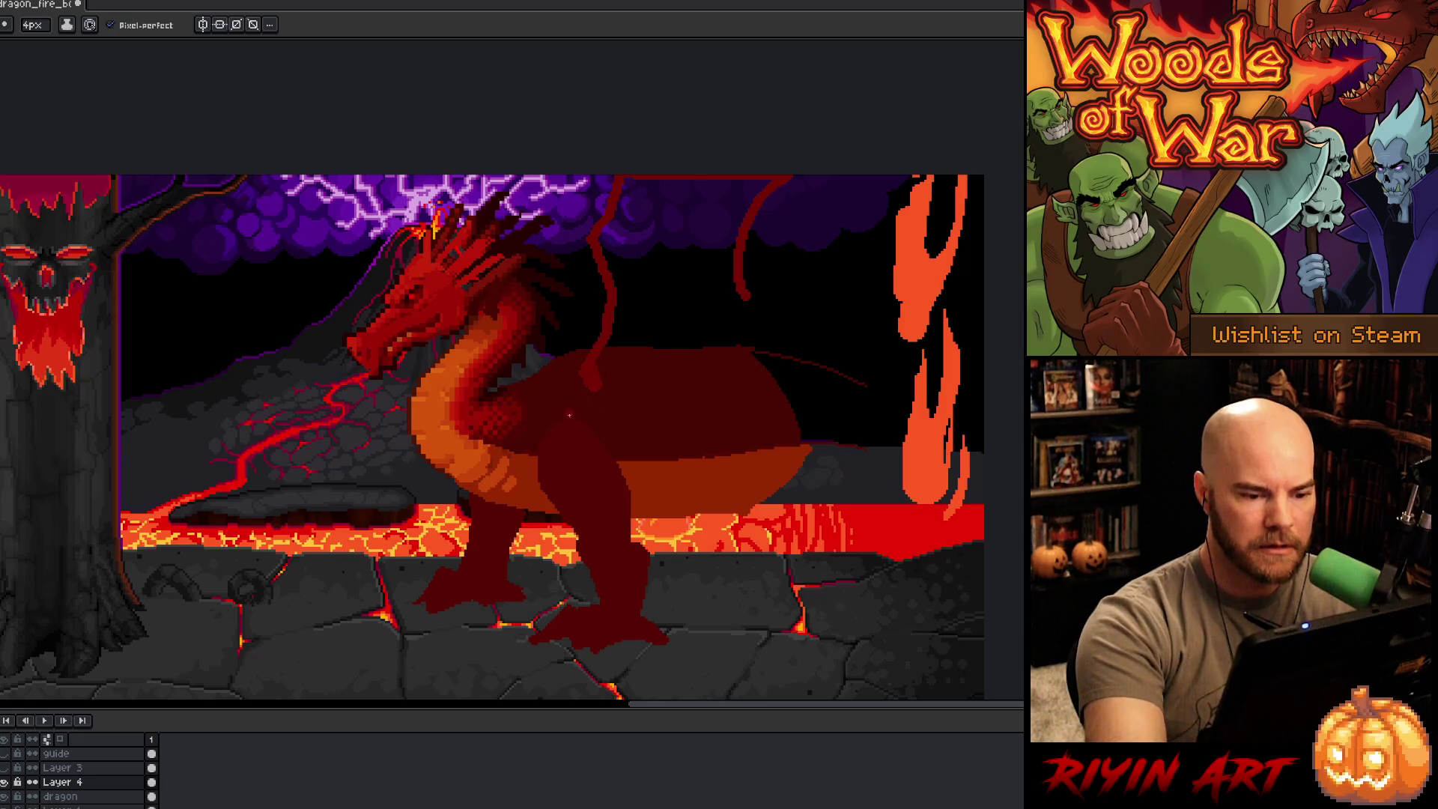
Step: Draw another wing finger from the top, with an edge curving right toward the belly
{"action": "left_click", "coordinate": [479, 416], "text": "alt"}
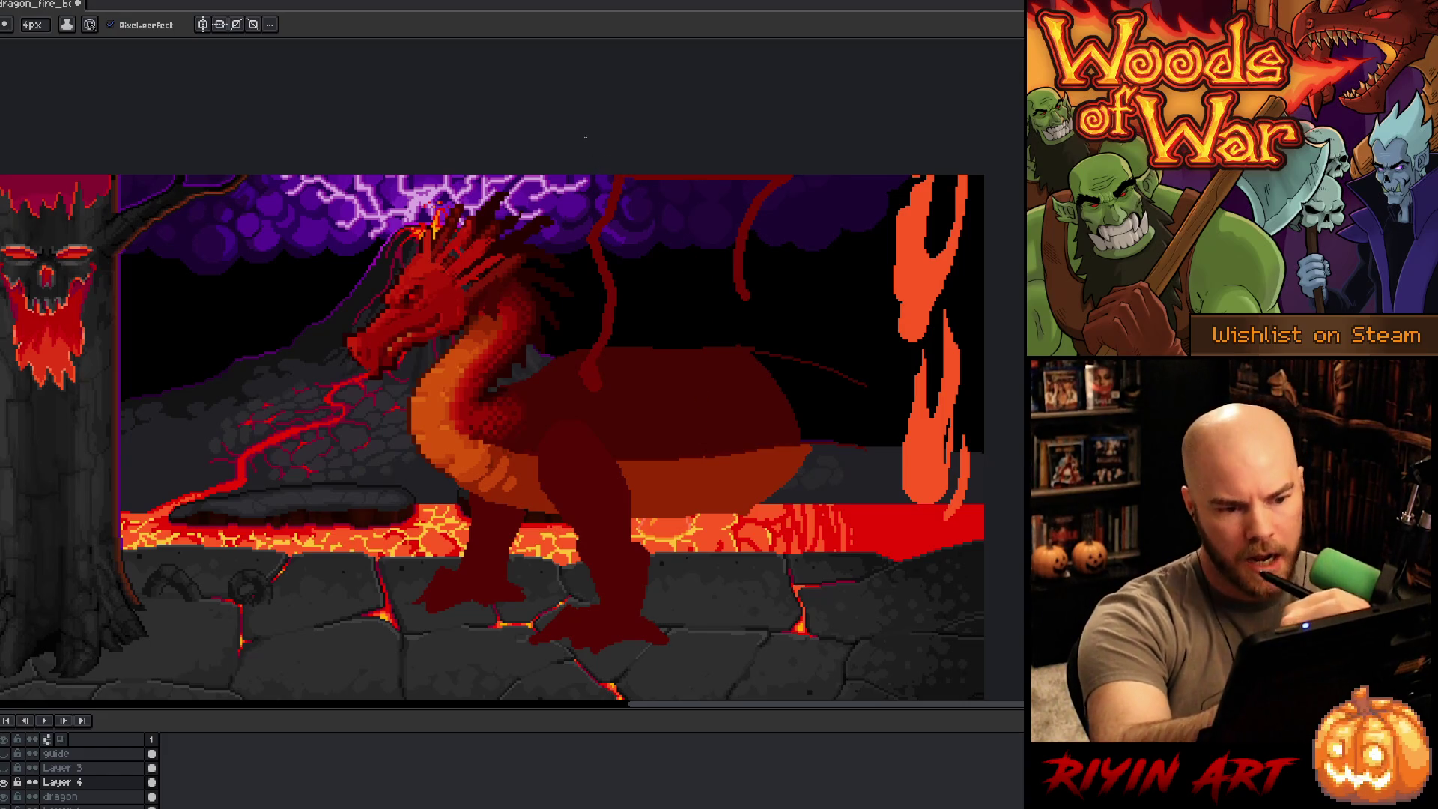
{"action": "left_click_drag", "start_coordinate": [640, 176], "coordinate": [666, 410]}
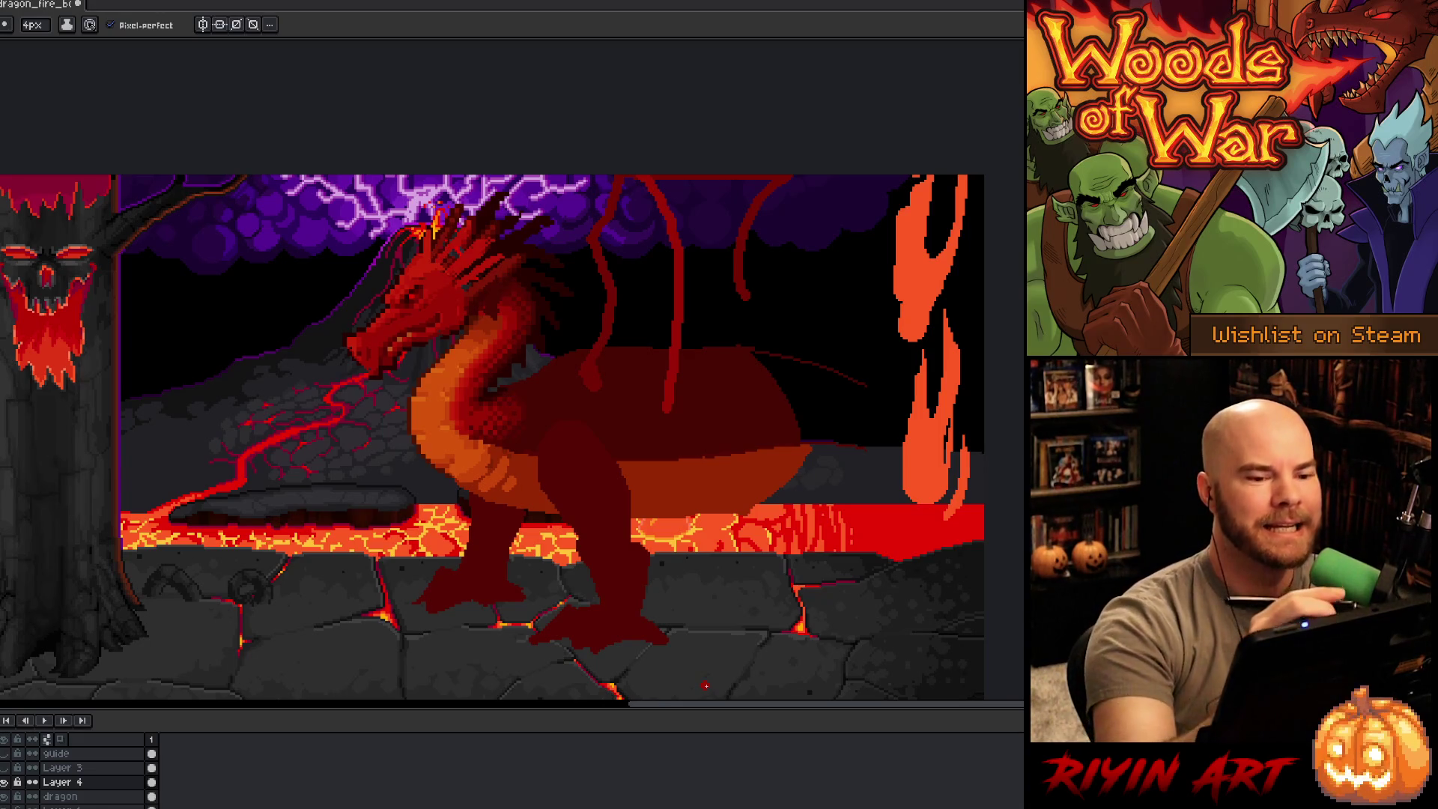
{"action": "key", "text": "ctrl+z"}
{"action": "mouse_move", "coordinate": [619, 178]}
{"action": "left_mouse_down"}
{"action": "mouse_move", "coordinate": [648, 215]}
{"action": "mouse_move", "coordinate": [659, 356]}
{"action": "left_mouse_up"}
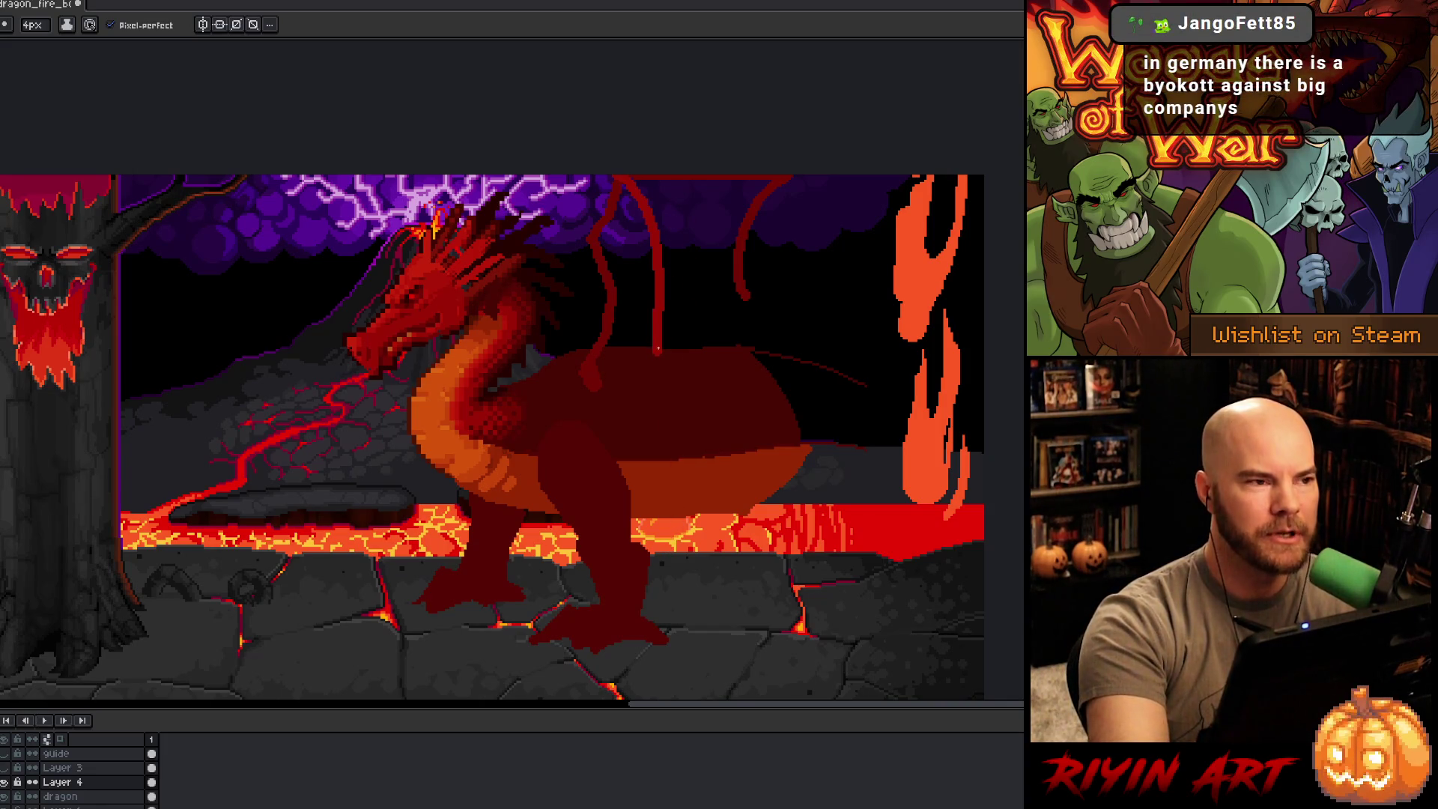
{"action": "left_click_drag", "start_coordinate": [657, 343], "coordinate": [657, 445]}
{"action": "key", "text": "ctrl+z"}
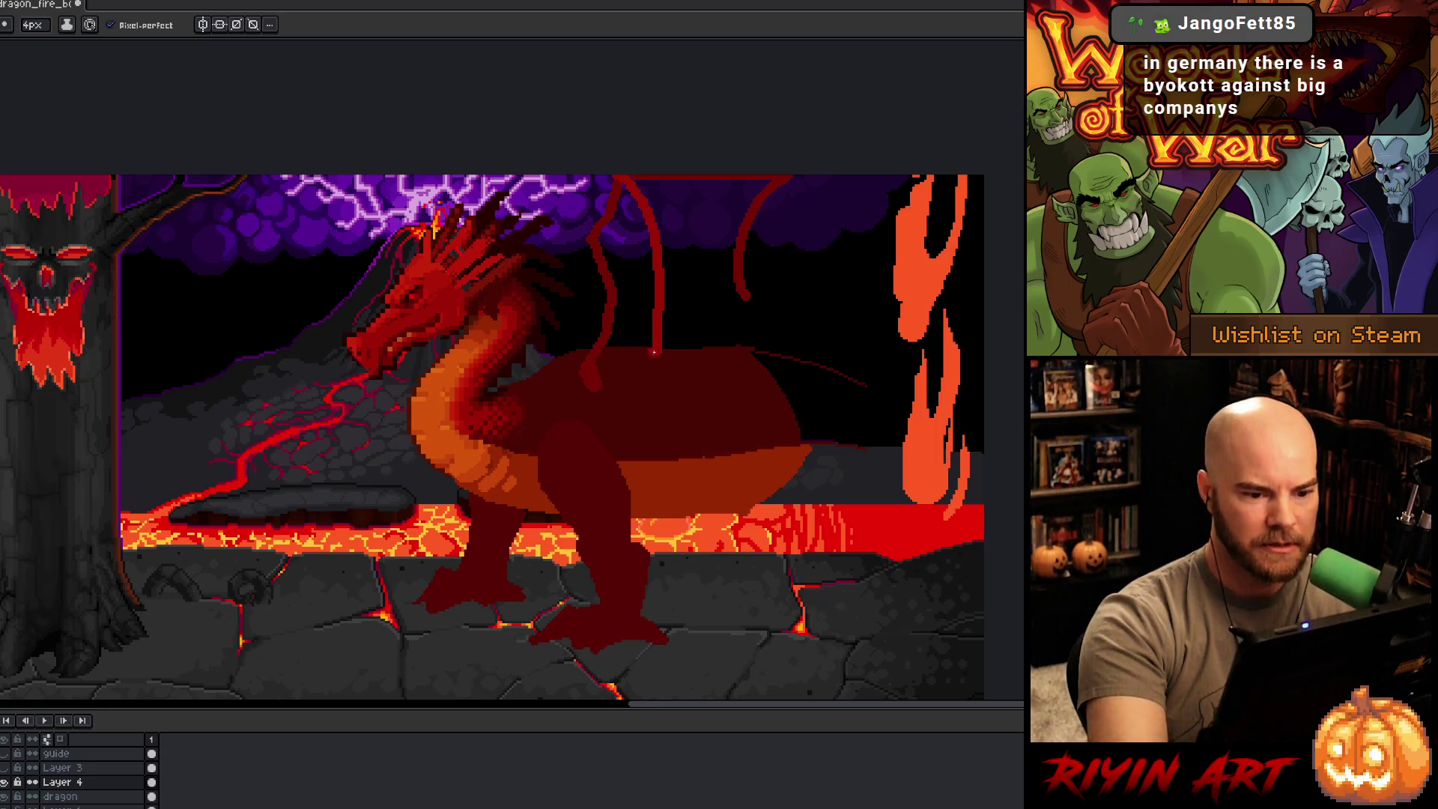
{"action": "left_click_drag", "start_coordinate": [657, 345], "coordinate": [656, 425]}
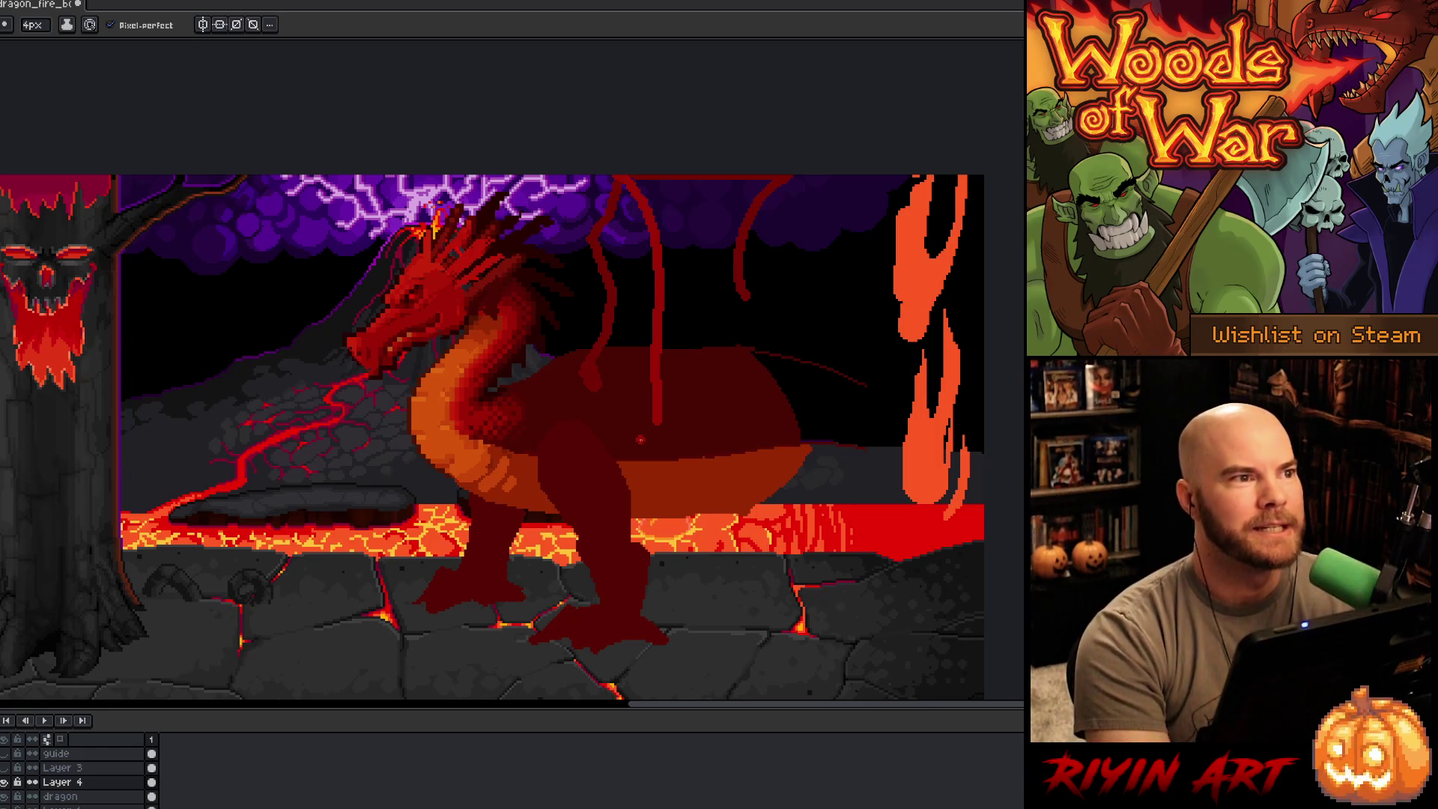
{"action": "key", "text": "ctrl+z"}
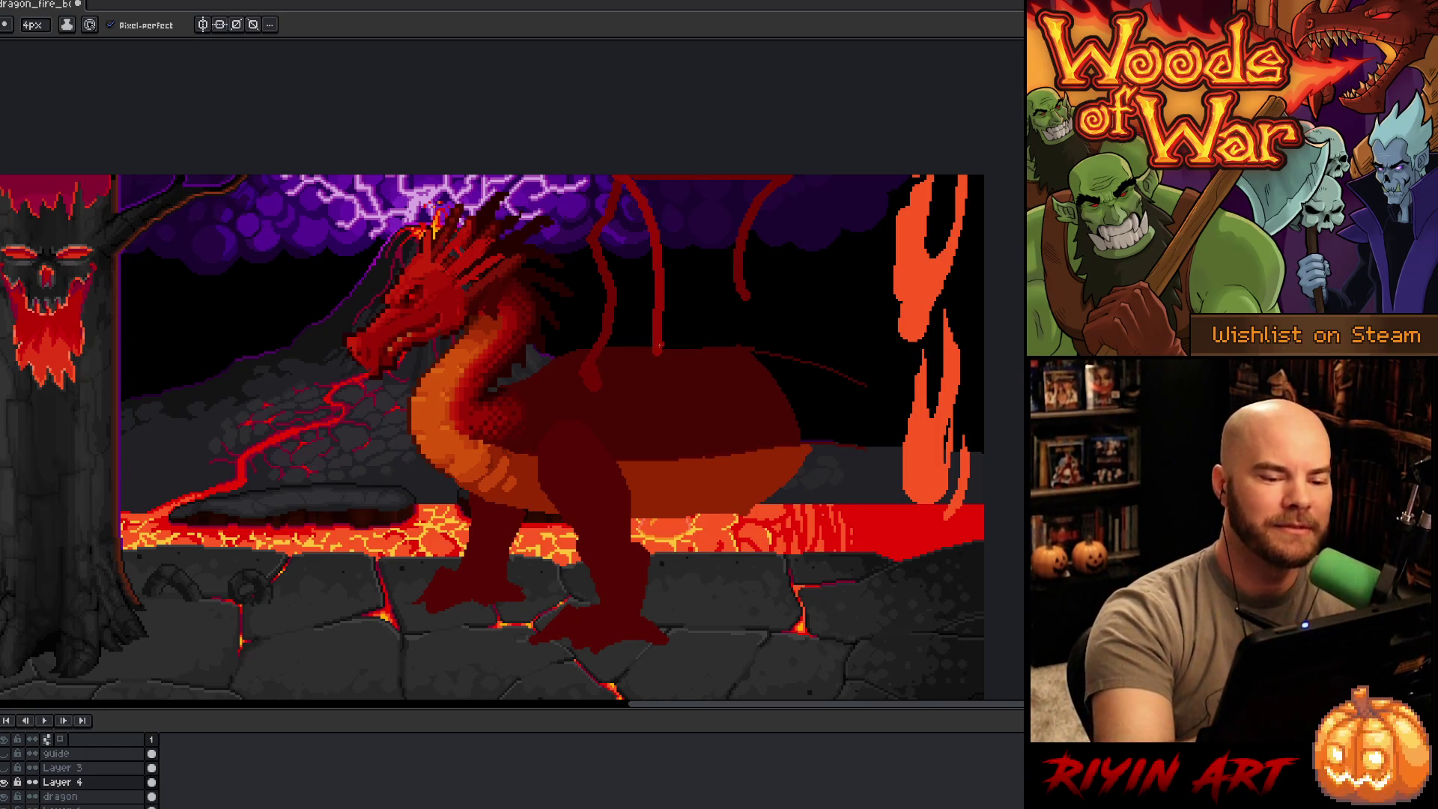
{"action": "left_click_drag", "start_coordinate": [656, 355], "coordinate": [700, 448]}
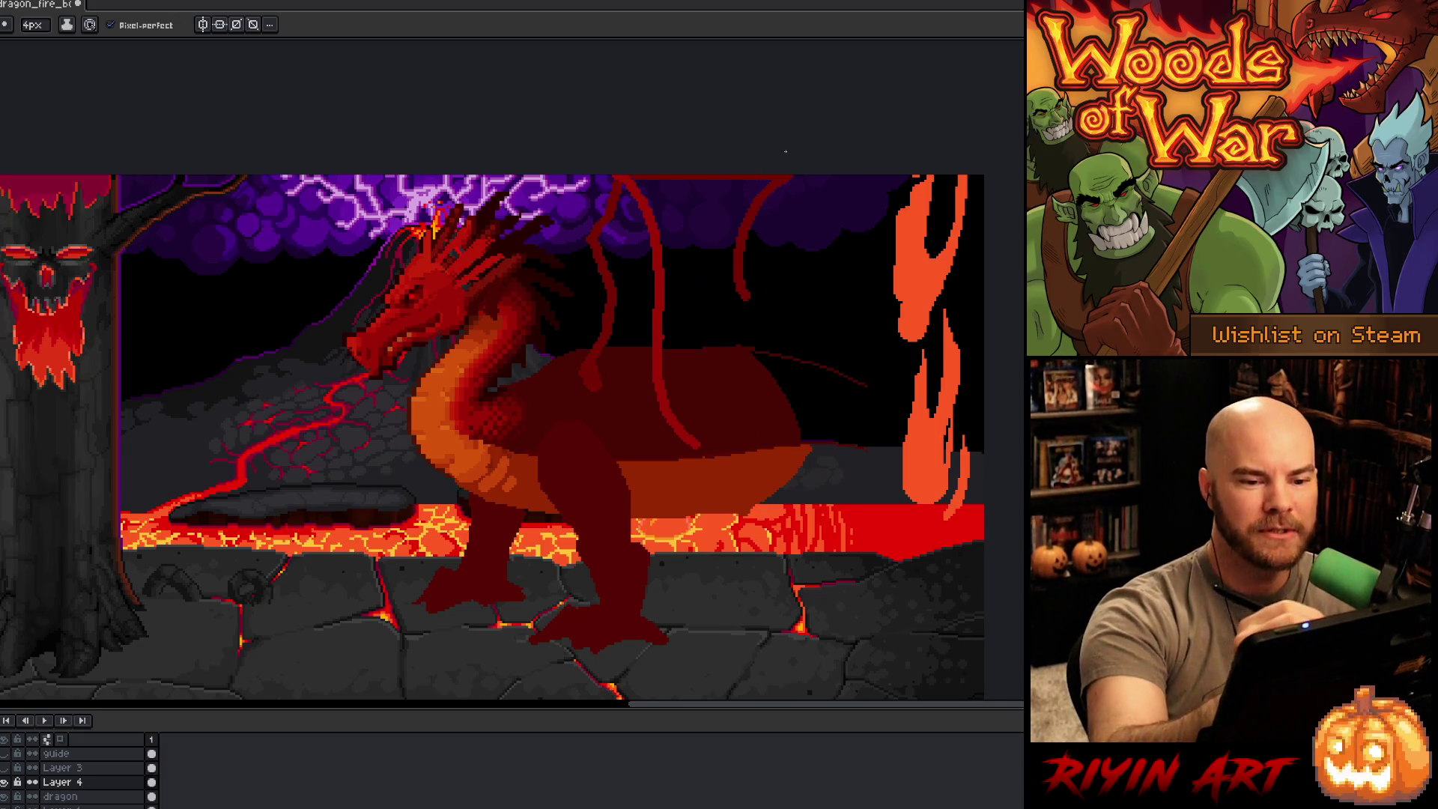
Step: Add a final wing curve and the lower edge down-right, then fill the wing red
{"action": "left_click_drag", "start_coordinate": [798, 176], "coordinate": [824, 323]}
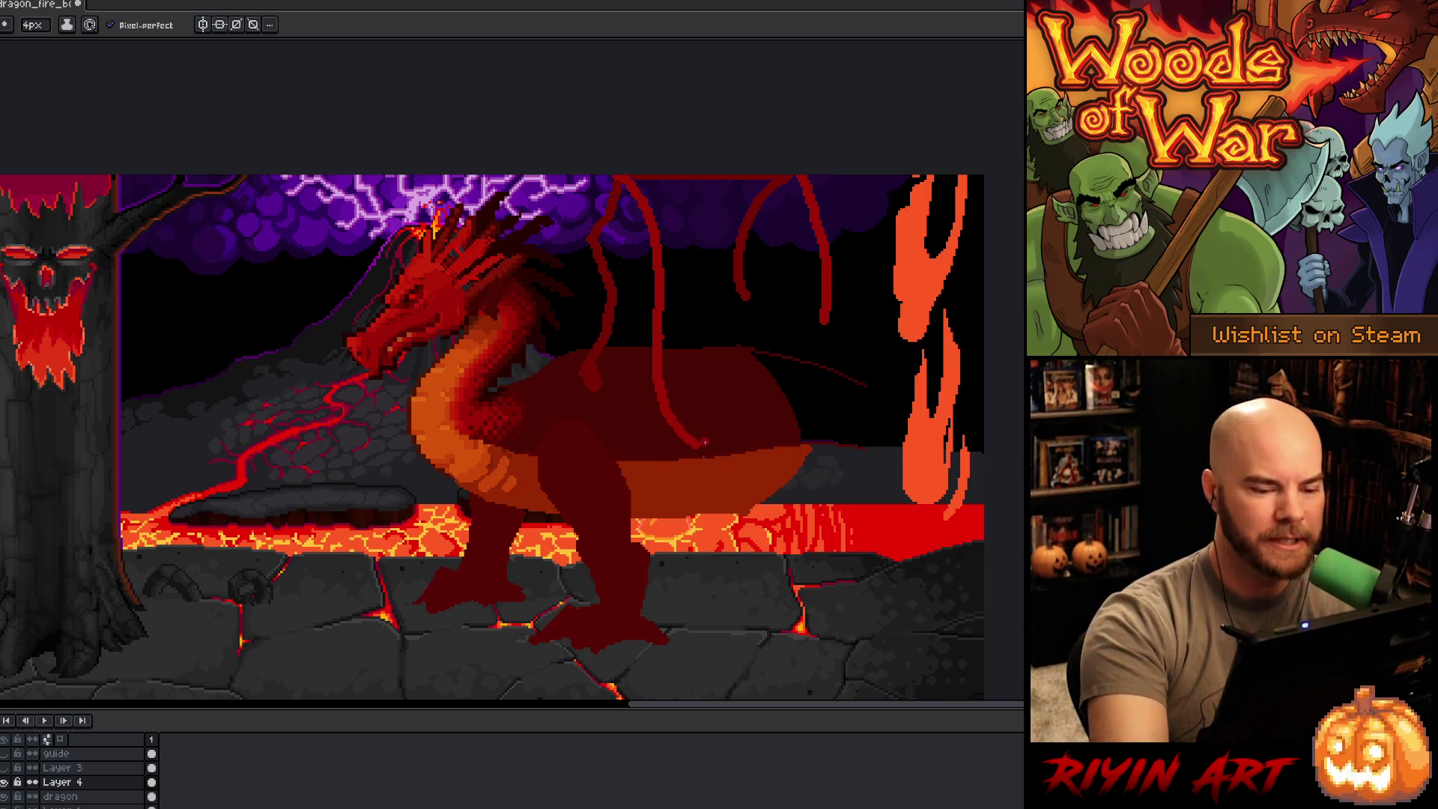
{"action": "left_click_drag", "start_coordinate": [700, 445], "coordinate": [852, 506]}
{"action": "mouse_move", "coordinate": [824, 408]}
{"action": "left_mouse_down"}
{"action": "mouse_move", "coordinate": [827, 453]}
{"action": "mouse_move", "coordinate": [836, 283]}
{"action": "left_mouse_up"}
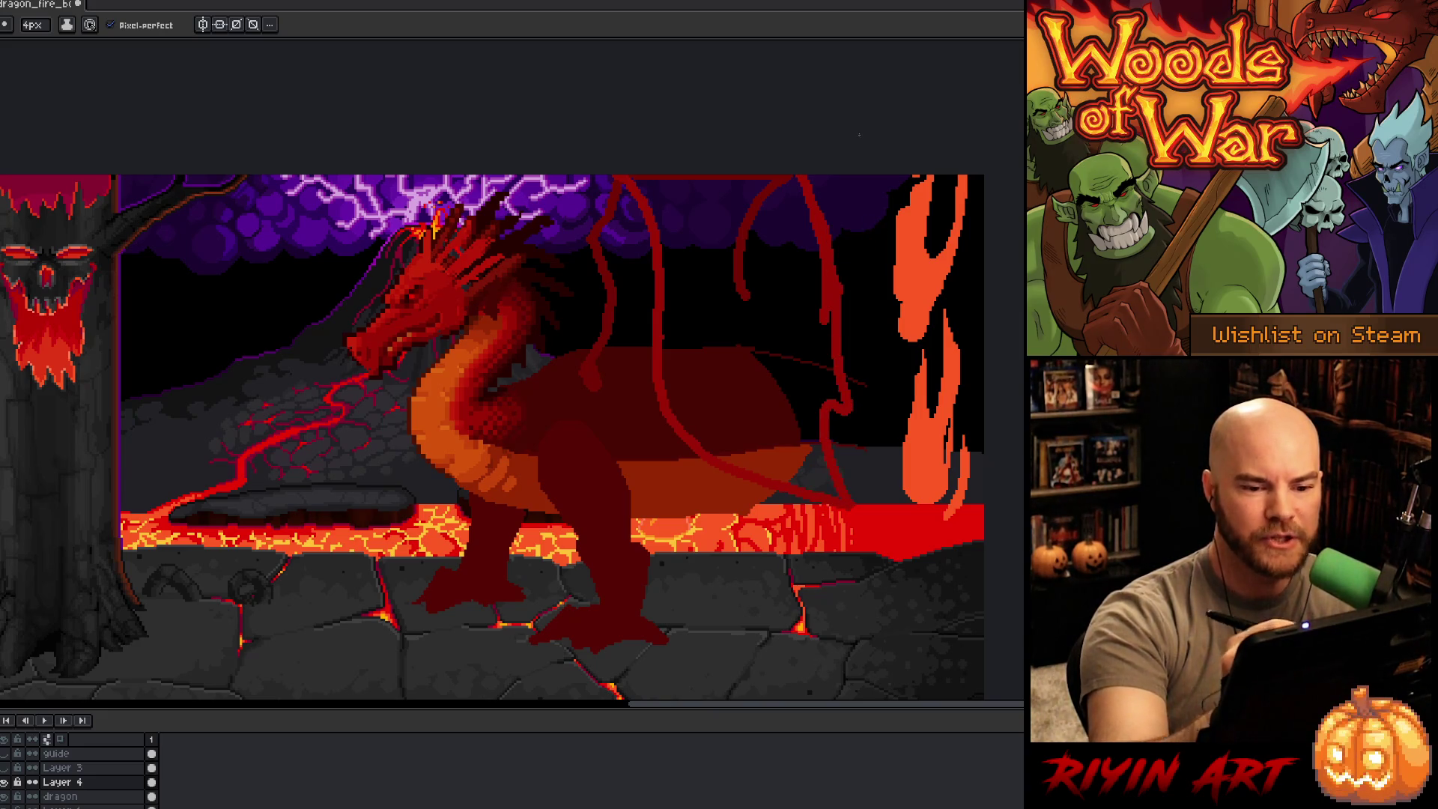
{"action": "key", "text": "g"}
{"action": "left_click", "coordinate": [773, 272]}
Step: Fill the wing's leftover dark line and left edge red, then add Layer 5 above Layer 1
{"action": "left_click", "coordinate": [757, 204]}
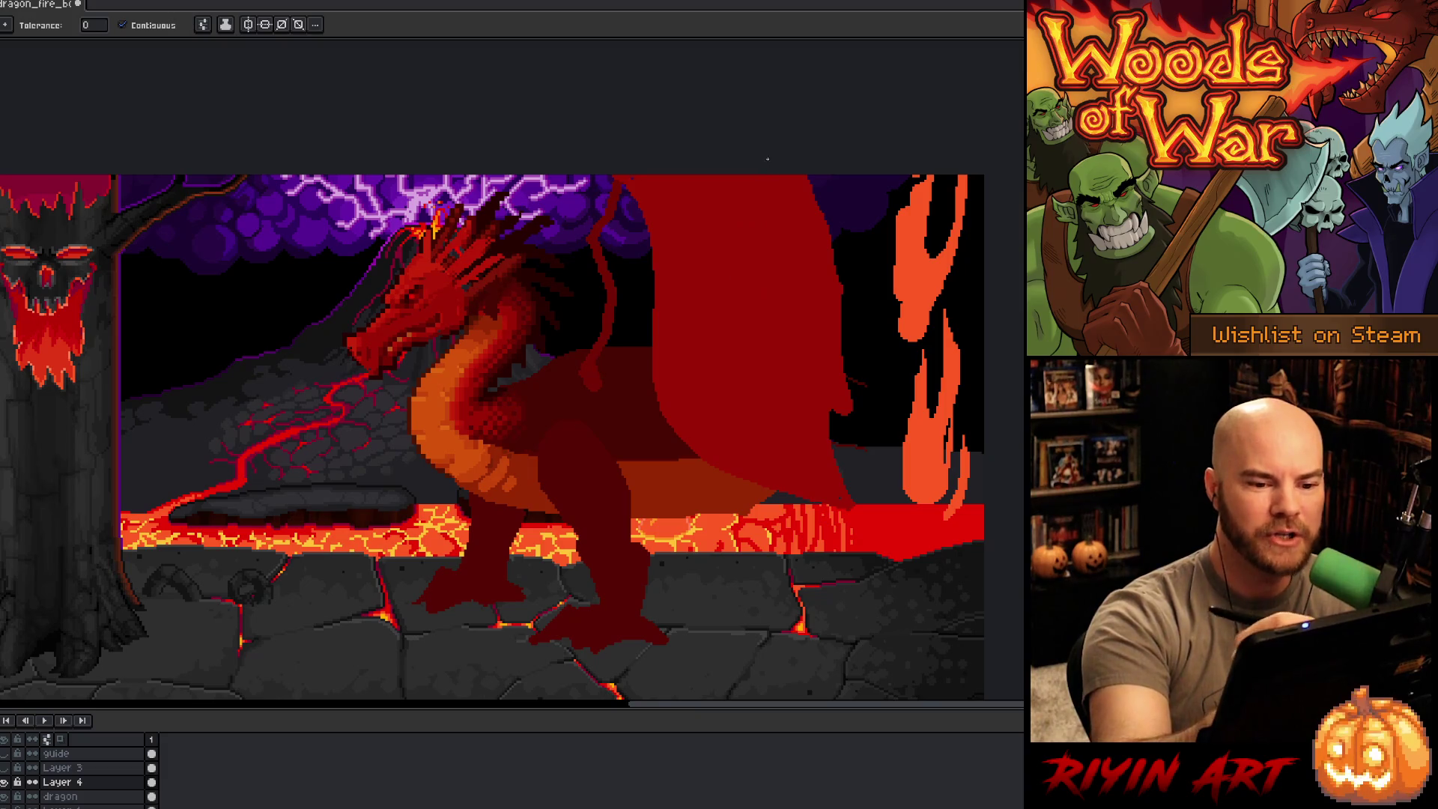
{"action": "key", "text": "b"}
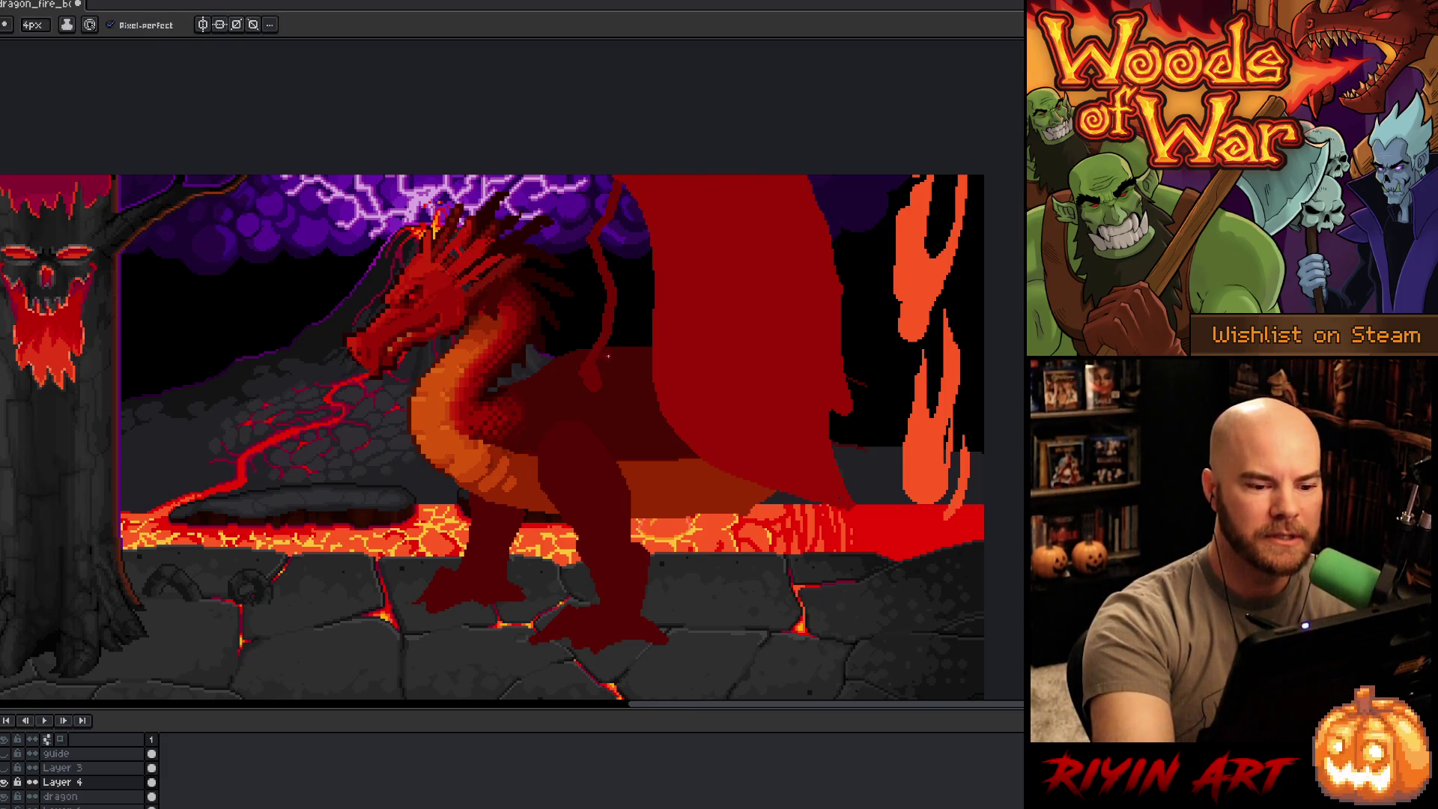
{"action": "key", "text": "g"}
{"action": "left_click", "coordinate": [638, 285]}
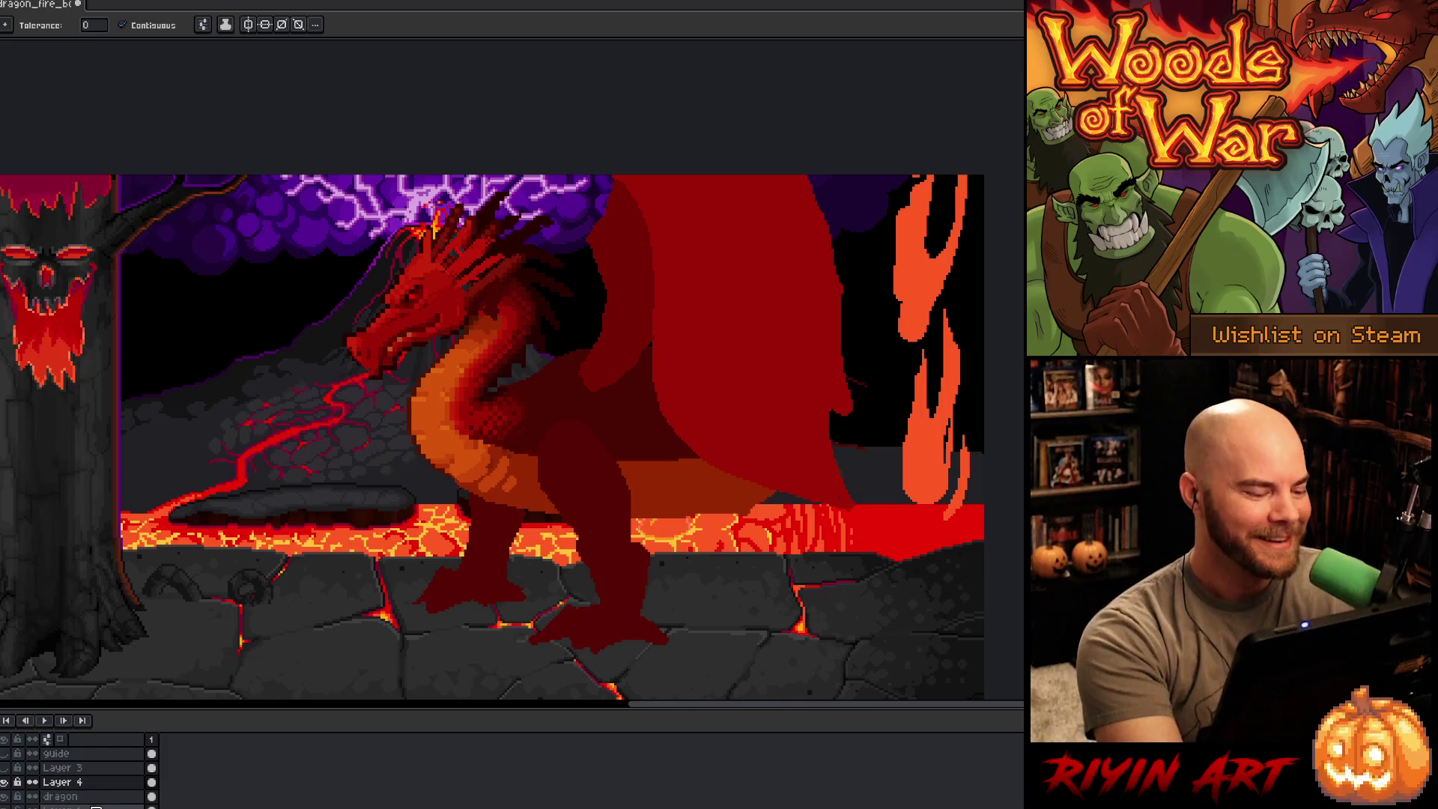
{"action": "left_click", "coordinate": [67, 805]}
{"action": "key", "text": "shift+n"}
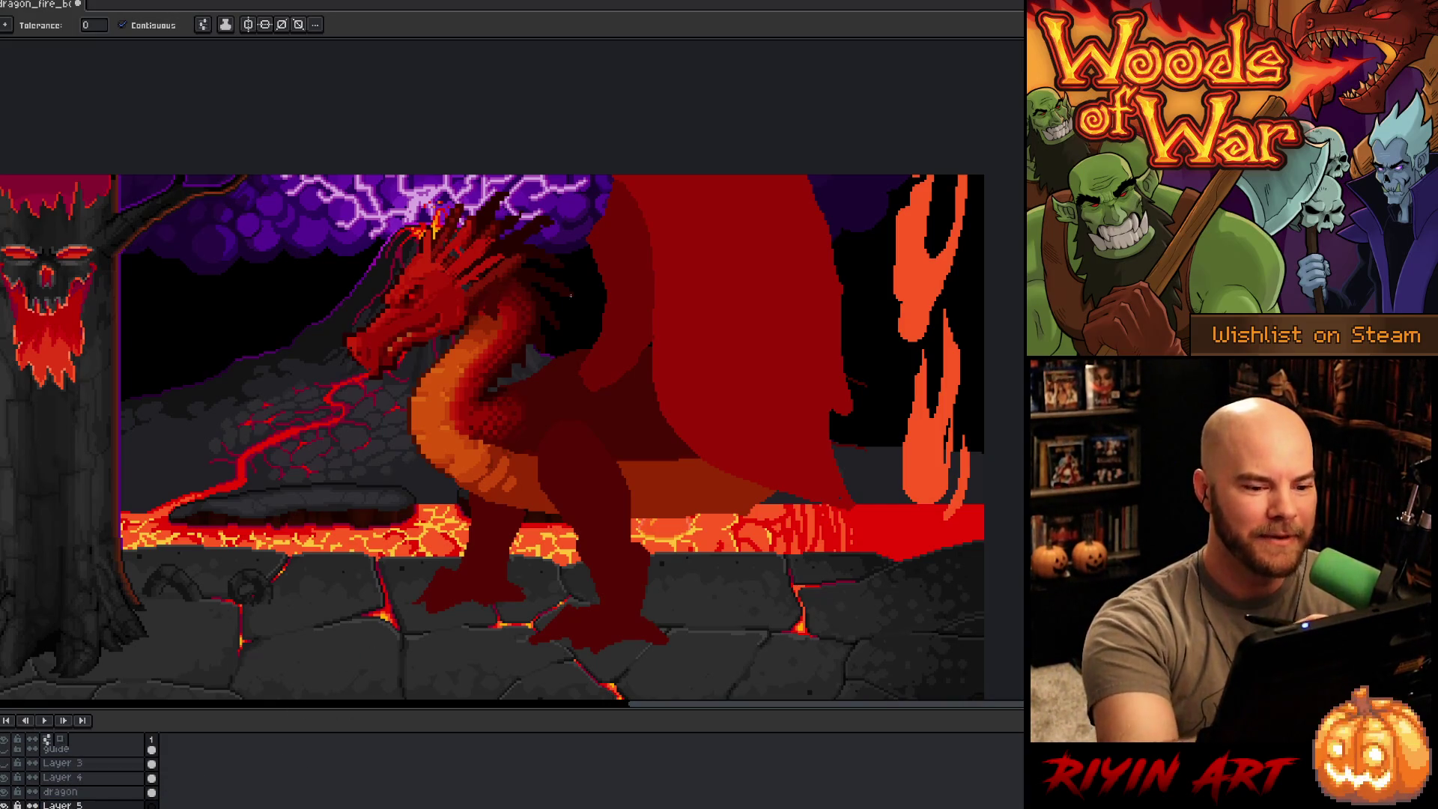
Step: Pick a dark red, edge the area beside the head spikes, fill it dark red, and select Layer 4
{"action": "key", "text": "b"}
{"action": "left_click", "coordinate": [580, 201], "text": "alt"}
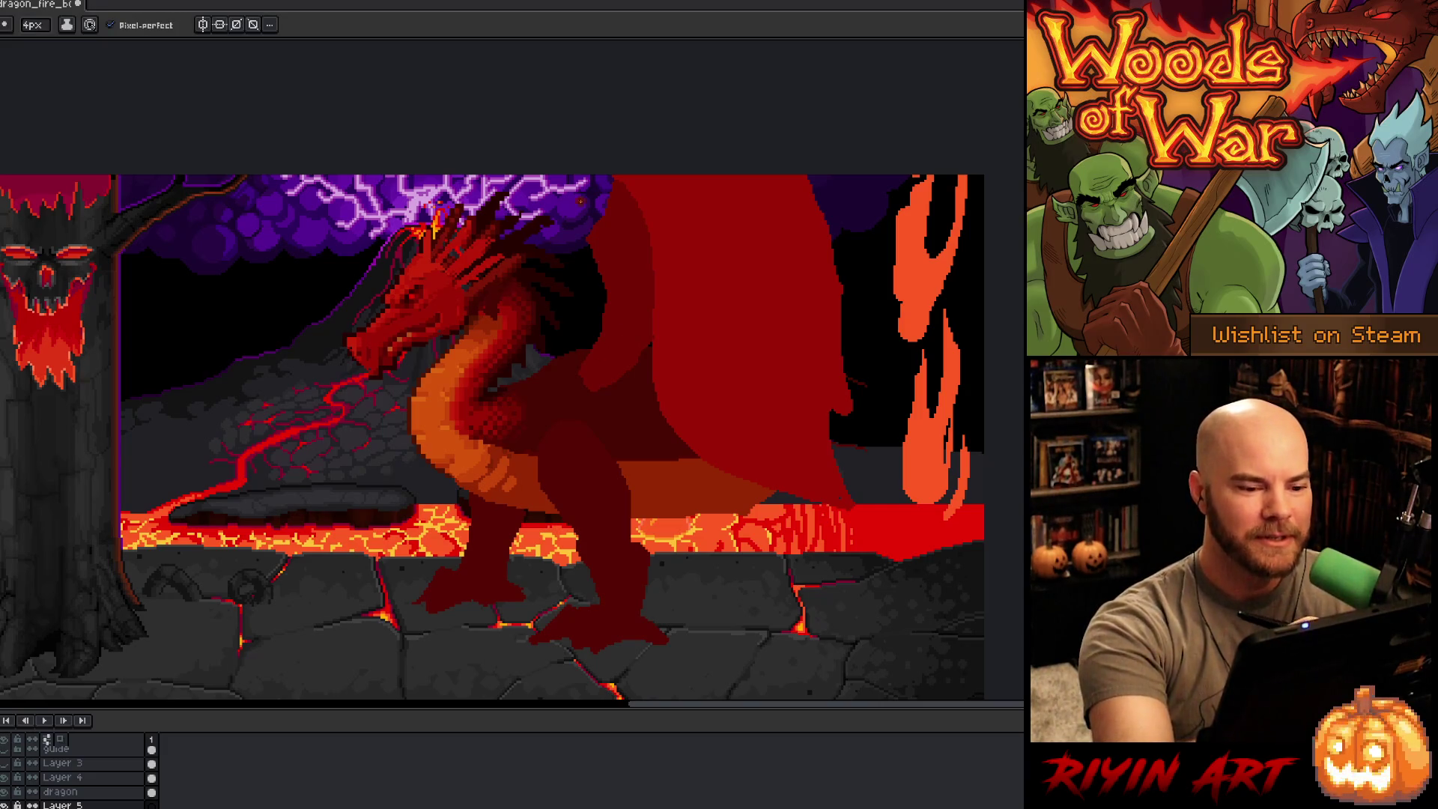
{"action": "key", "text": "i"}
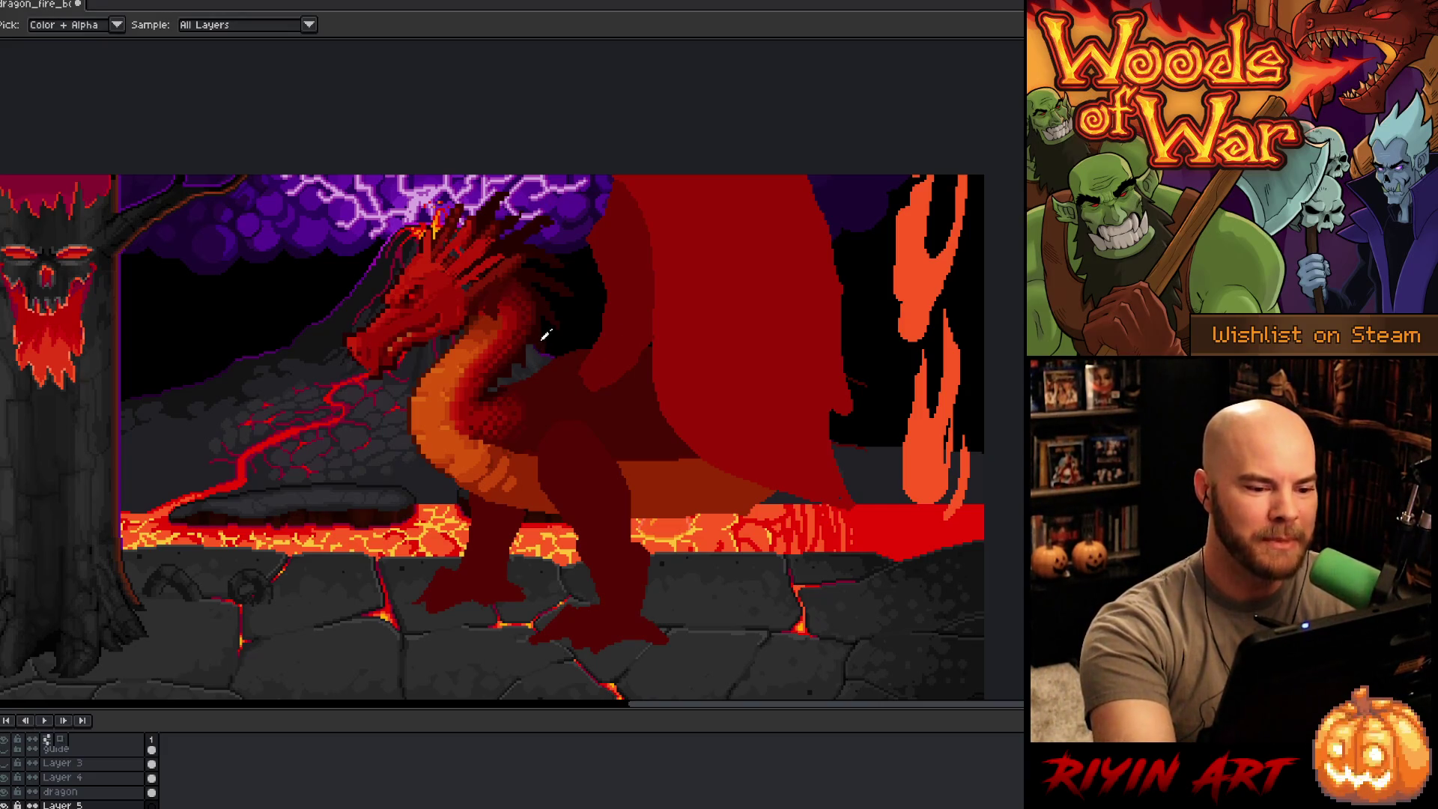
{"action": "left_click", "coordinate": [570, 386], "text": "alt"}
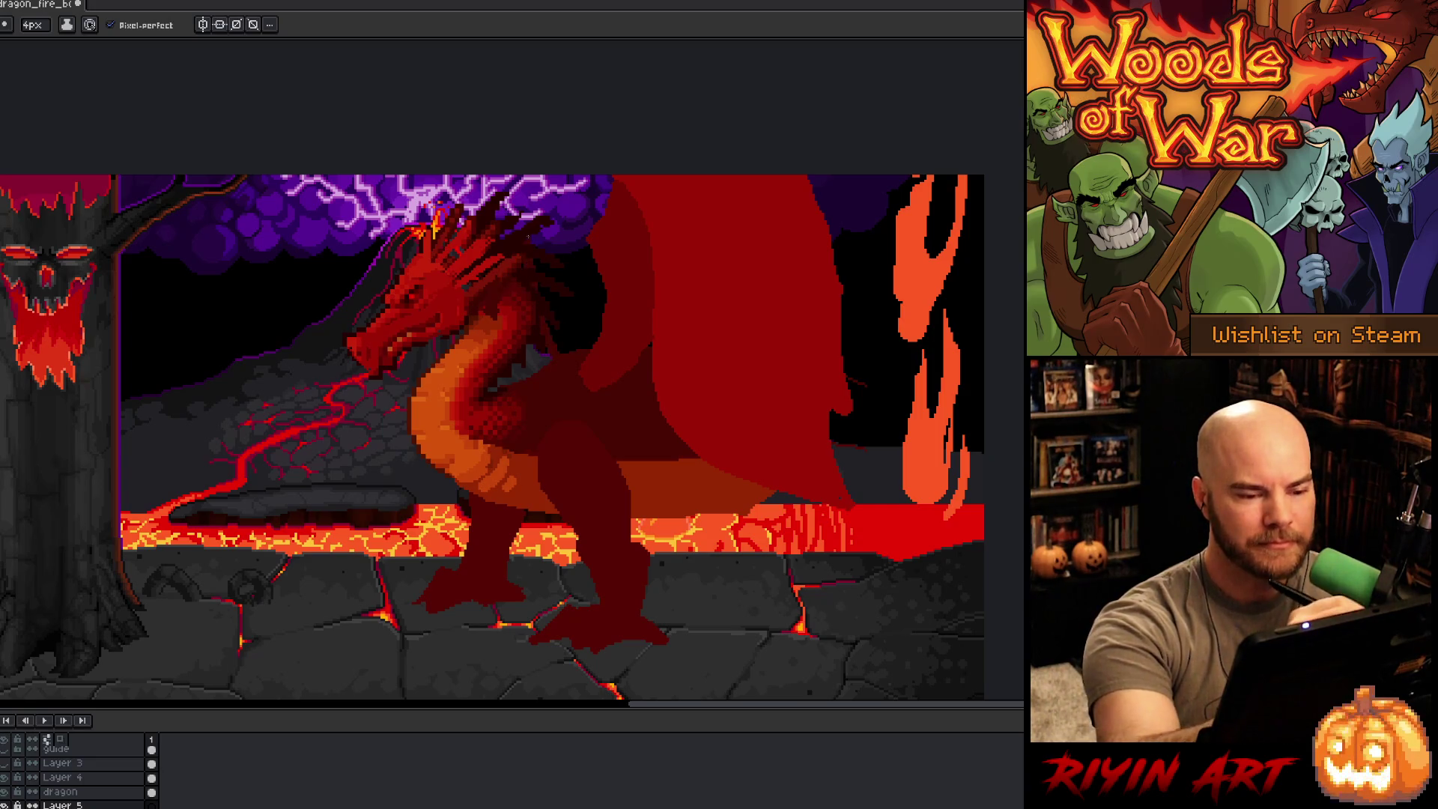
{"action": "left_click_drag", "start_coordinate": [536, 225], "coordinate": [514, 180]}
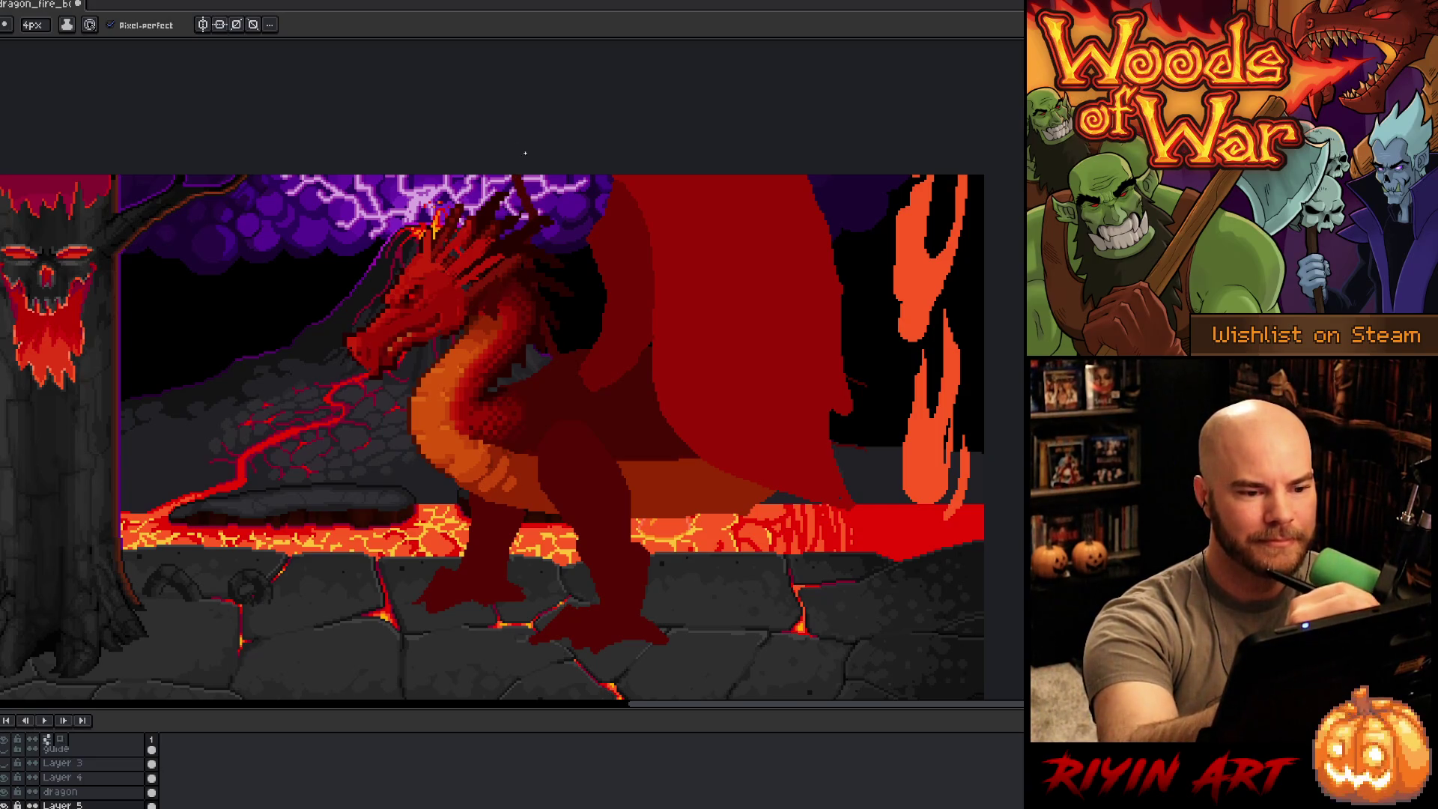
{"action": "key", "text": "g"}
{"action": "left_click", "coordinate": [647, 354]}
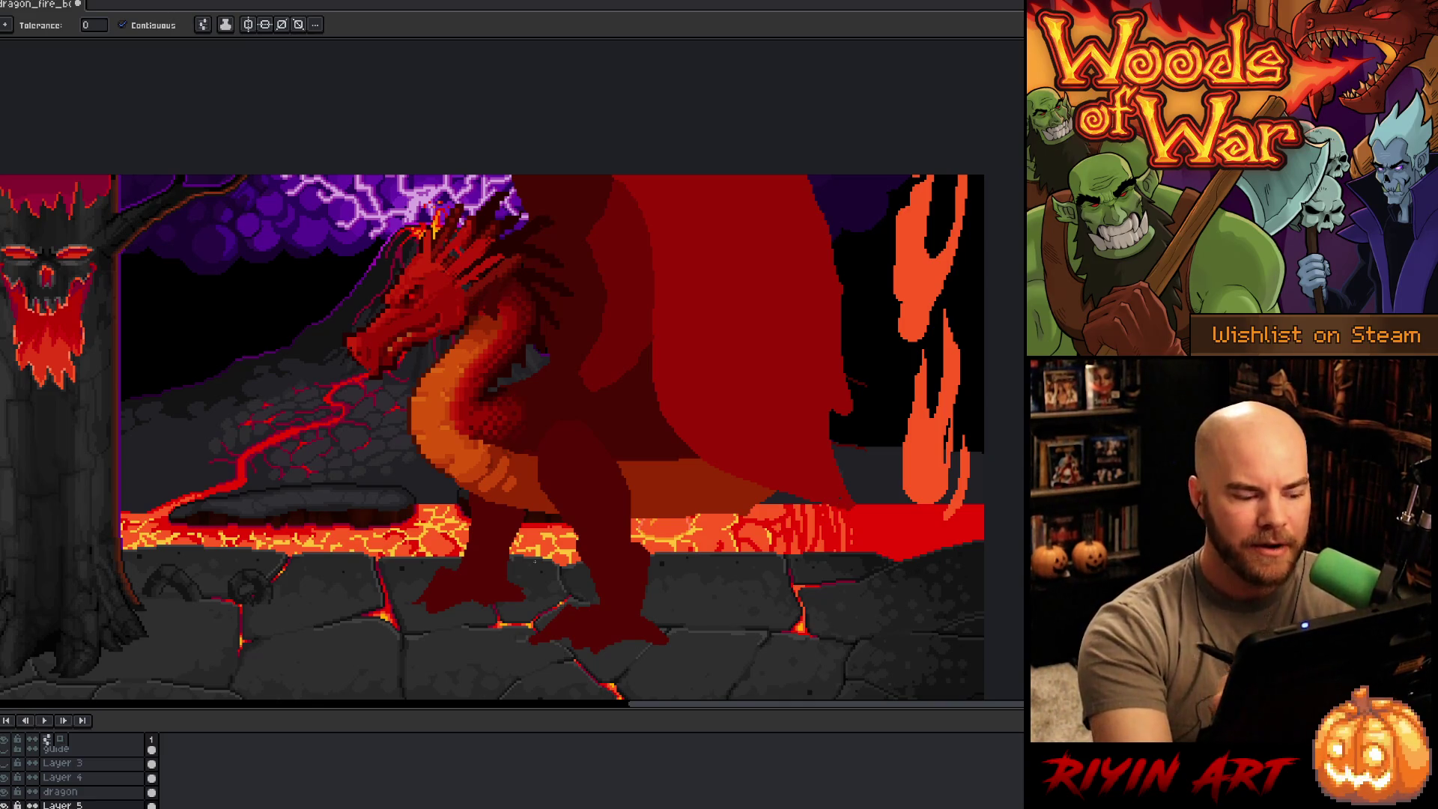
{"action": "left_click", "coordinate": [83, 778]}
{"action": "key", "text": "i"}
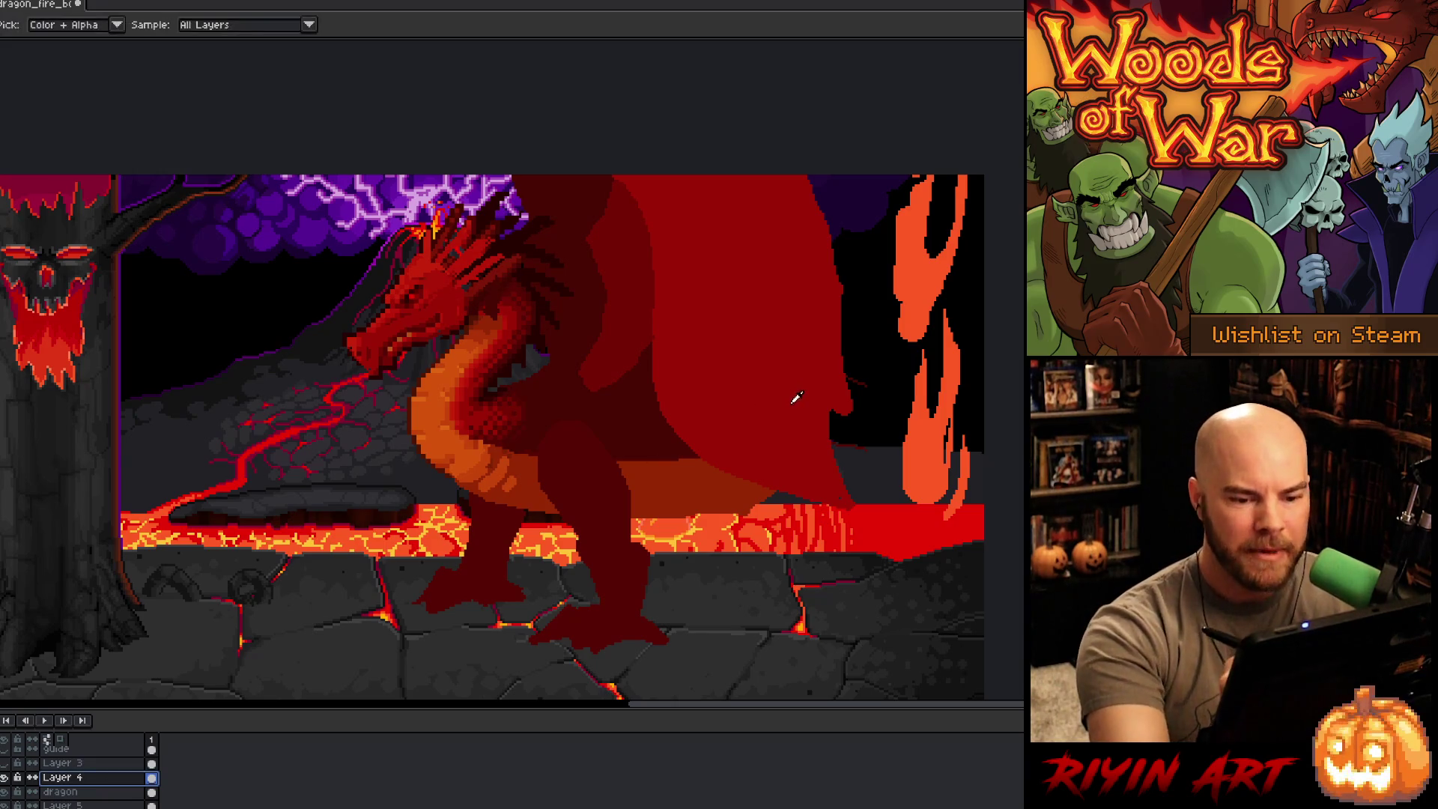
{"action": "key", "text": "b"}
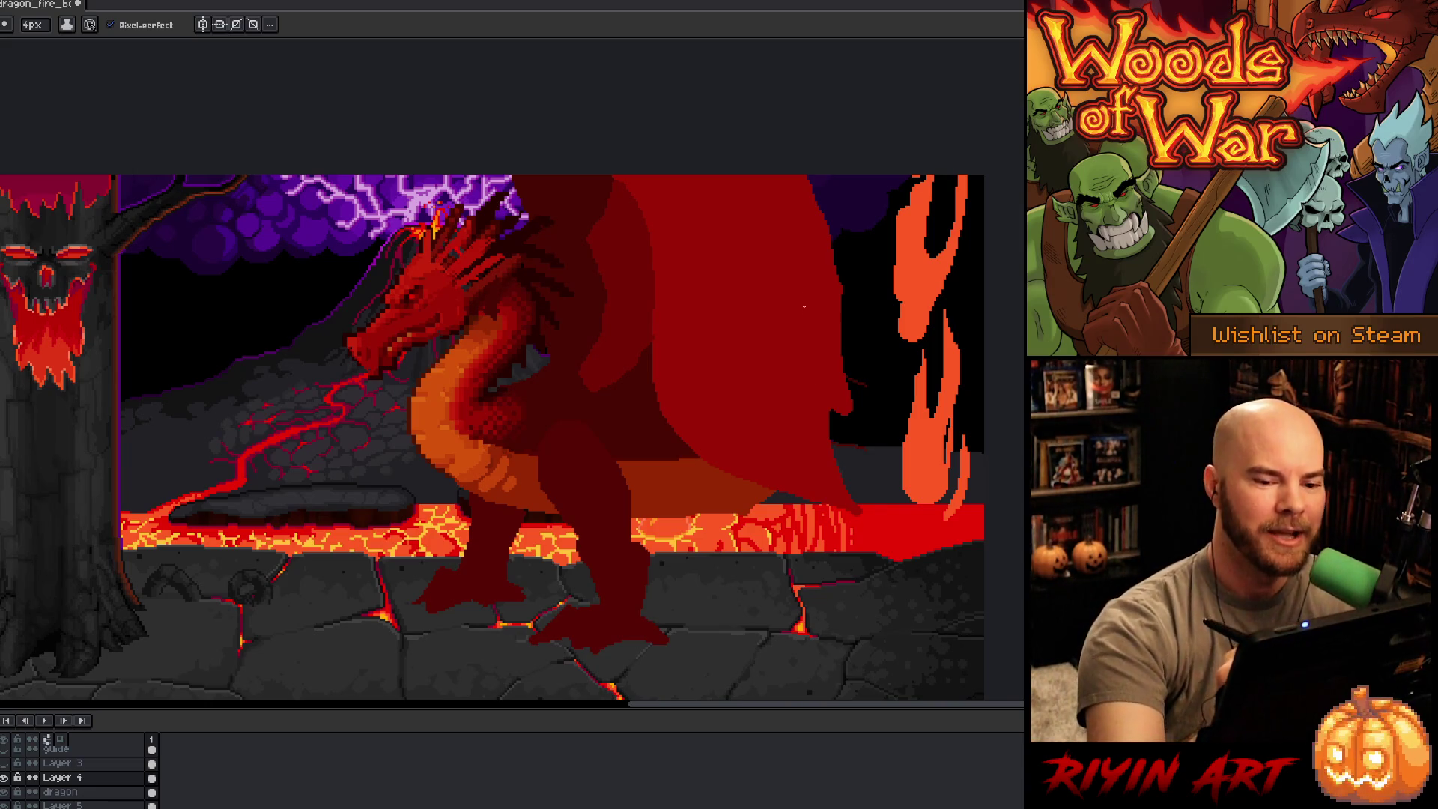
{"action": "left_click", "coordinate": [4, 779]}
{"action": "left_click", "coordinate": [4, 779]}
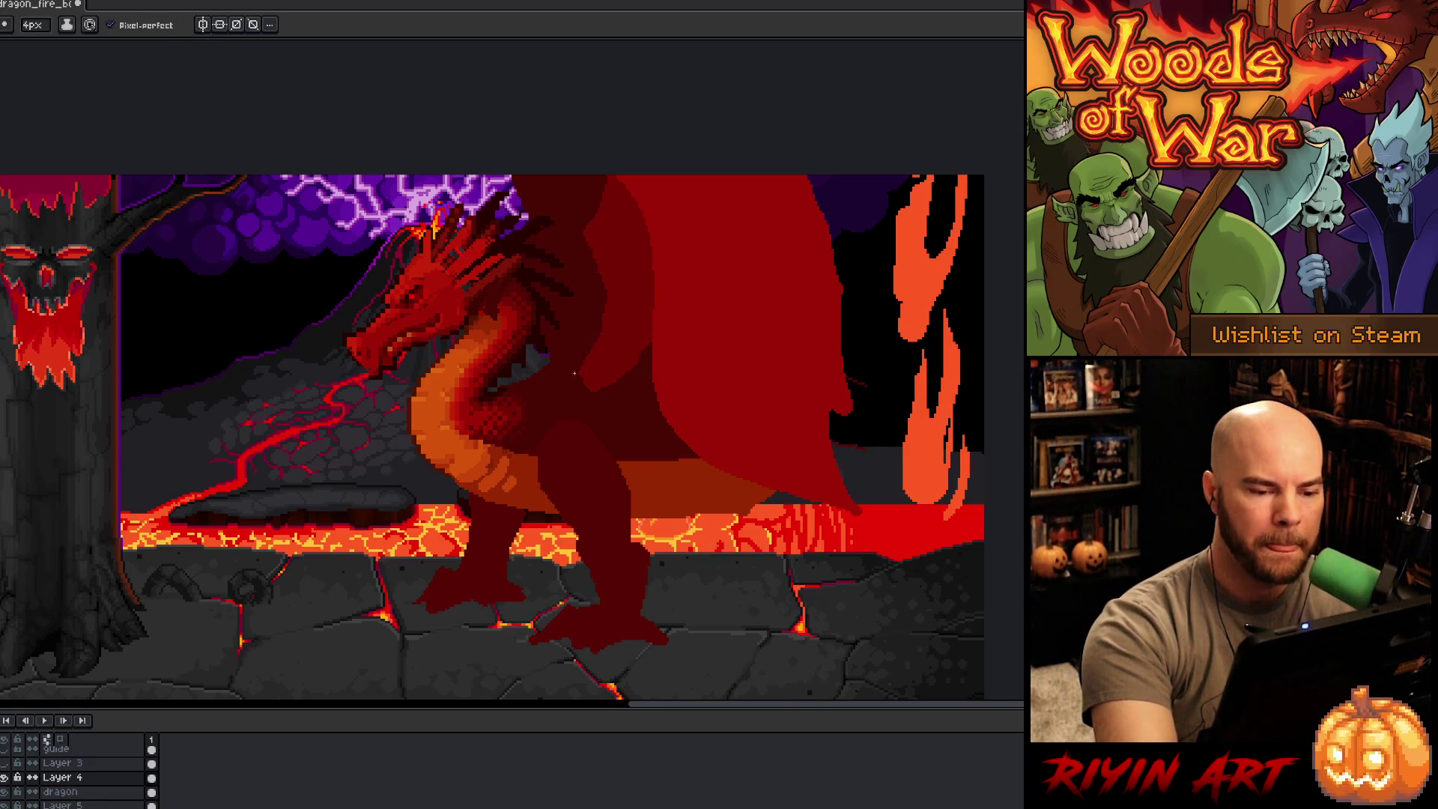
{"action": "key", "text": "b"}
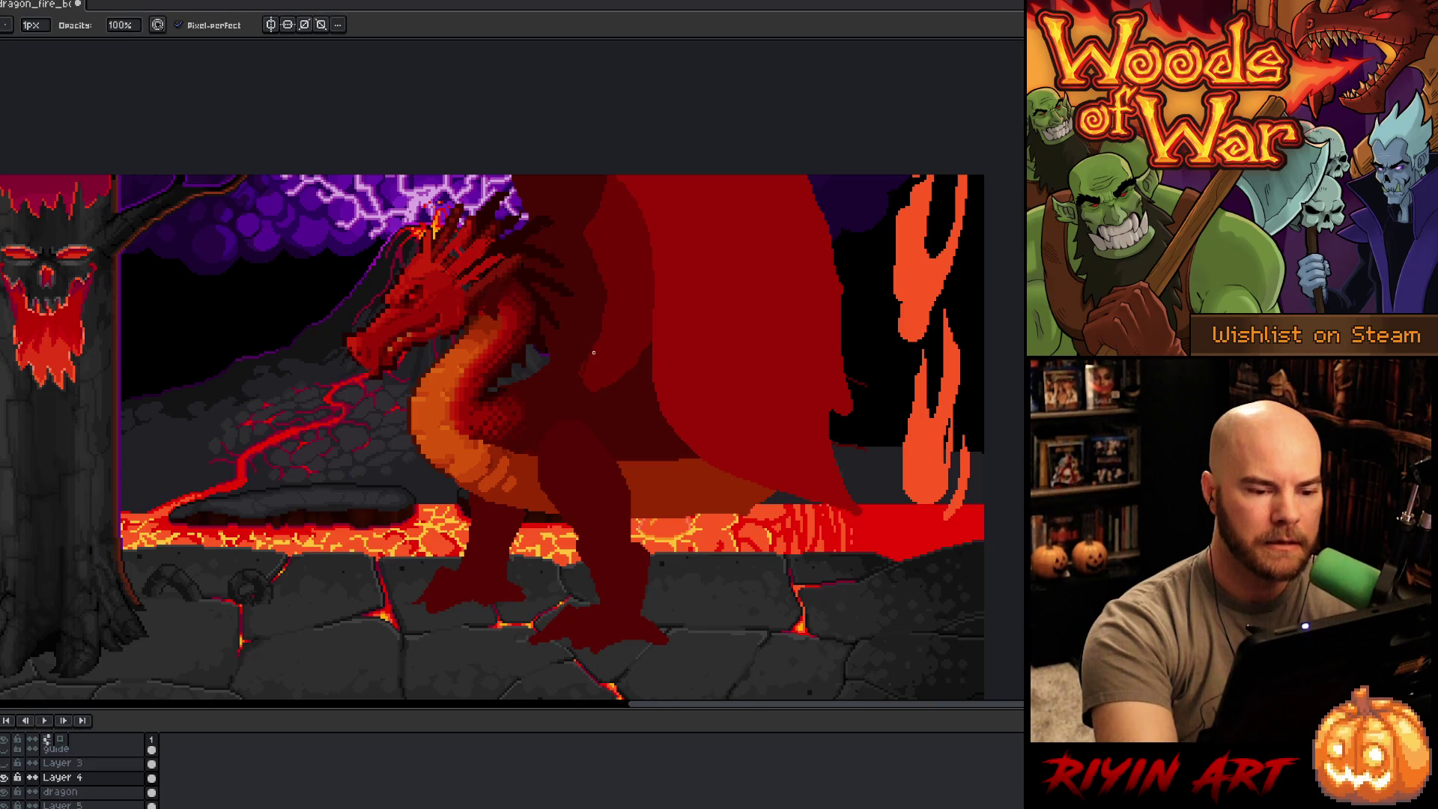
Step: Lasso a narrow strip of wing beside the neck and delete it
{"action": "key", "text": "m"}
{"action": "mouse_move", "coordinate": [601, 313]}
{"action": "left_mouse_down"}
{"action": "mouse_move", "coordinate": [574, 380]}
{"action": "mouse_move", "coordinate": [599, 320]}
{"action": "left_mouse_up"}
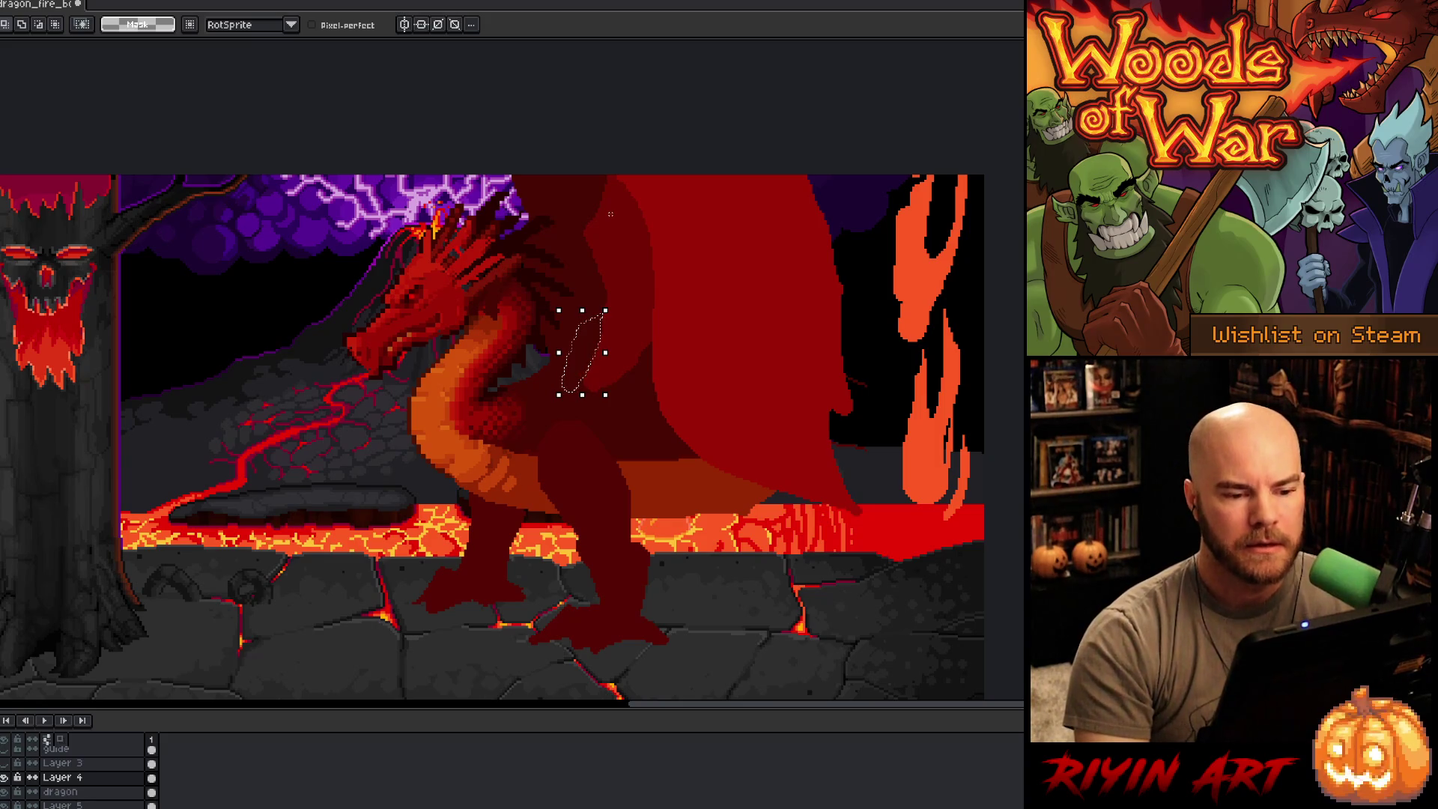
{"action": "key", "text": "Delete"}
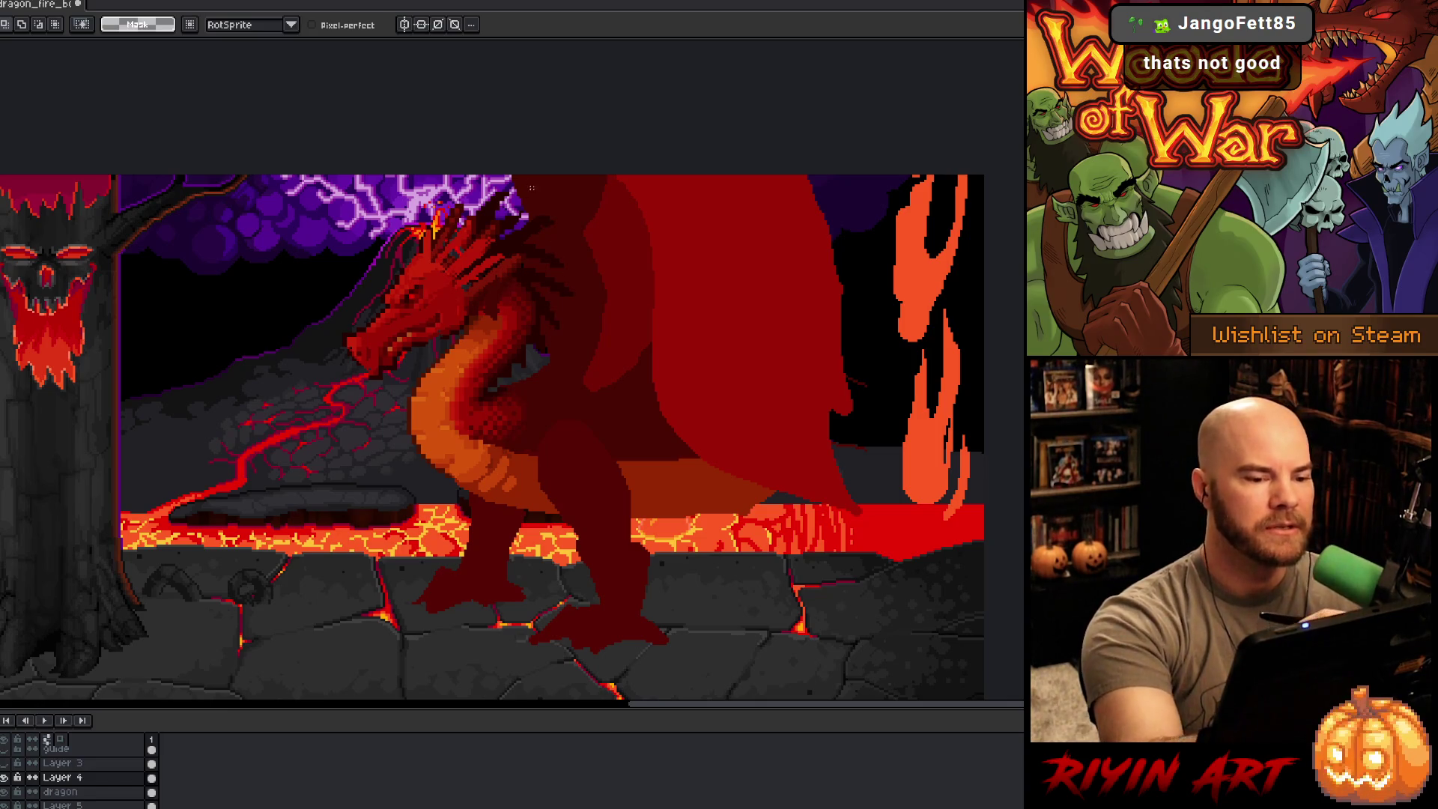
Step: Toggle a layer's visibility to check the wing, then select Layer 5
{"action": "key", "text": "i"}
{"action": "key", "text": "b"}
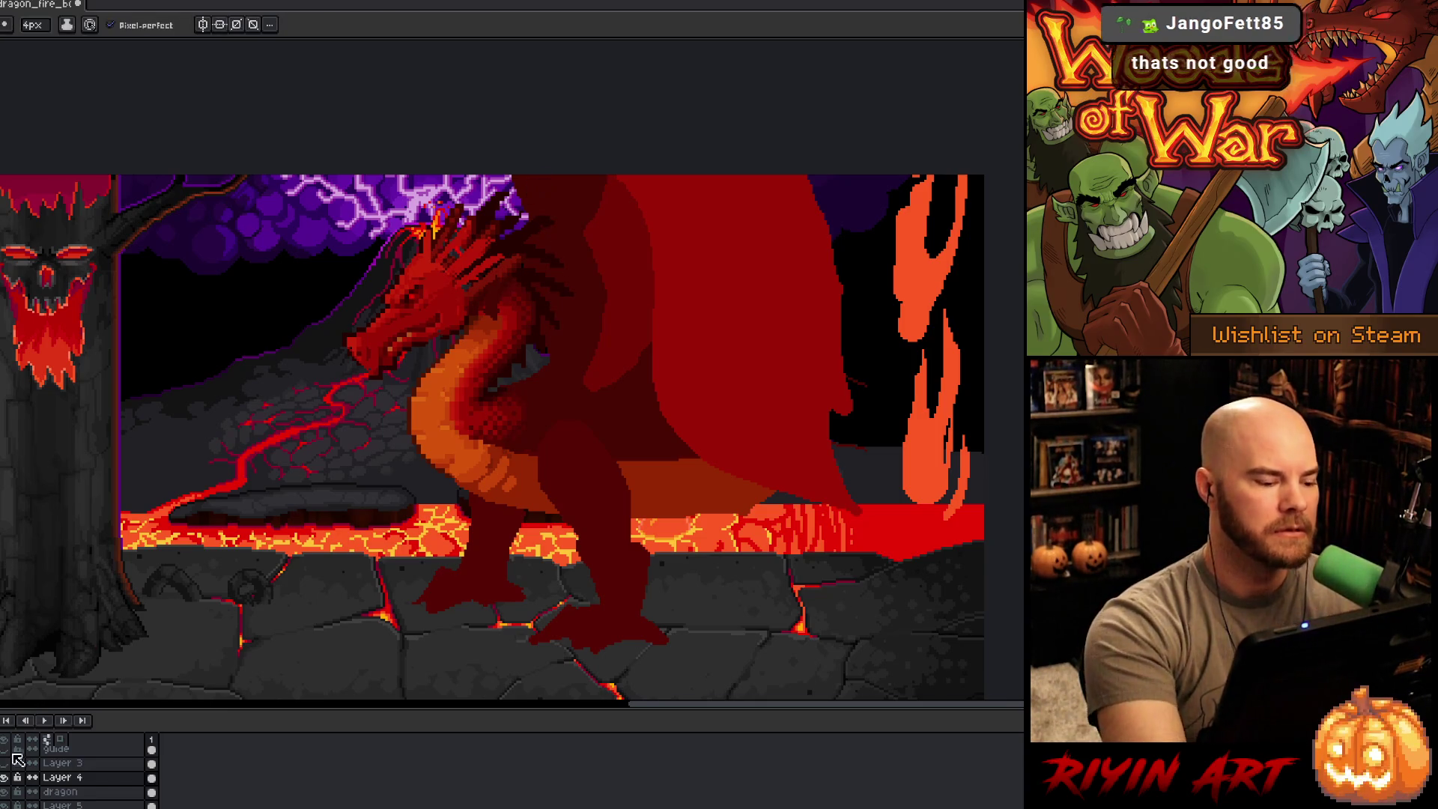
{"action": "left_click", "coordinate": [4, 777]}
{"action": "left_click", "coordinate": [3, 777]}
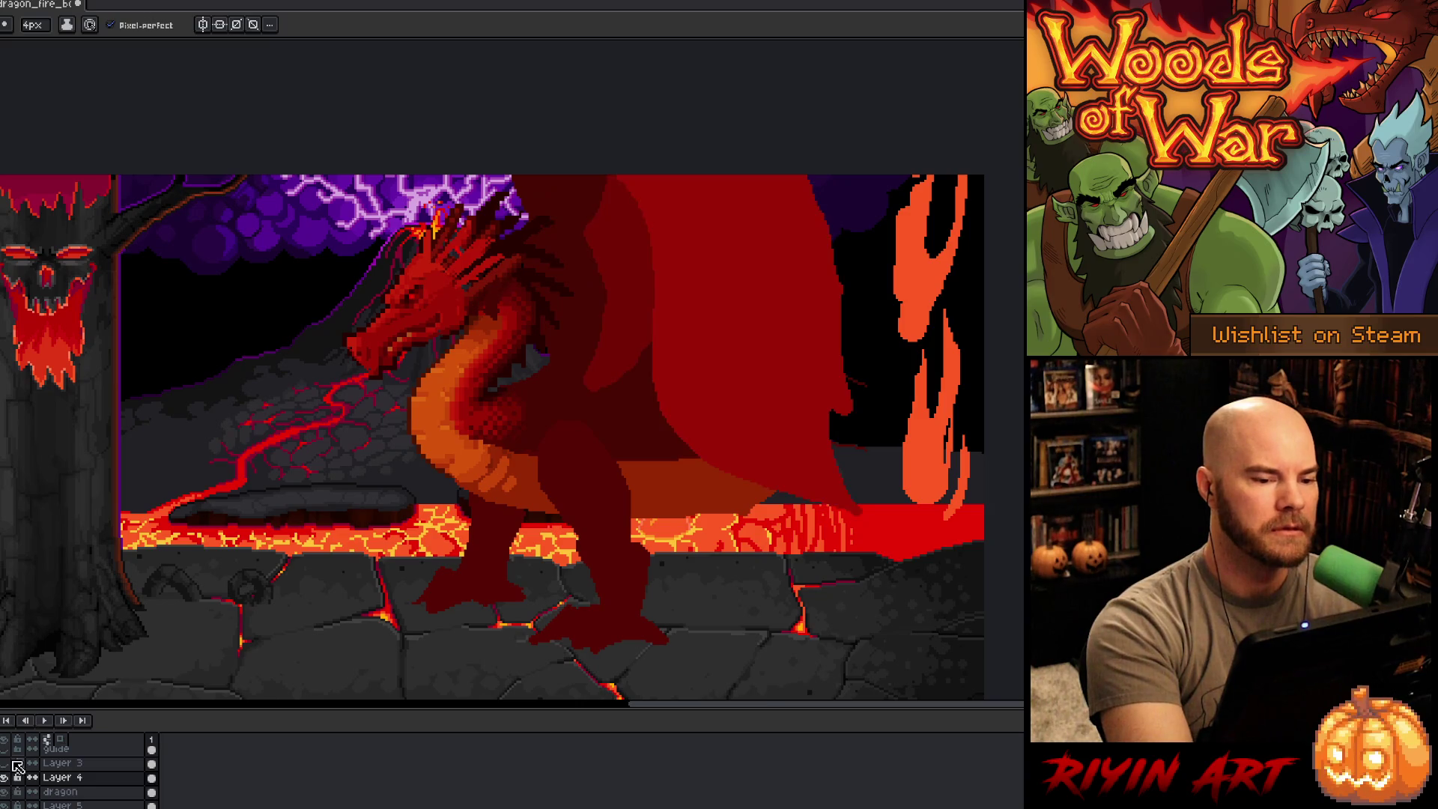
{"action": "left_click", "coordinate": [64, 804]}
{"action": "left_click", "coordinate": [3, 805]}
{"action": "left_click", "coordinate": [4, 805]}
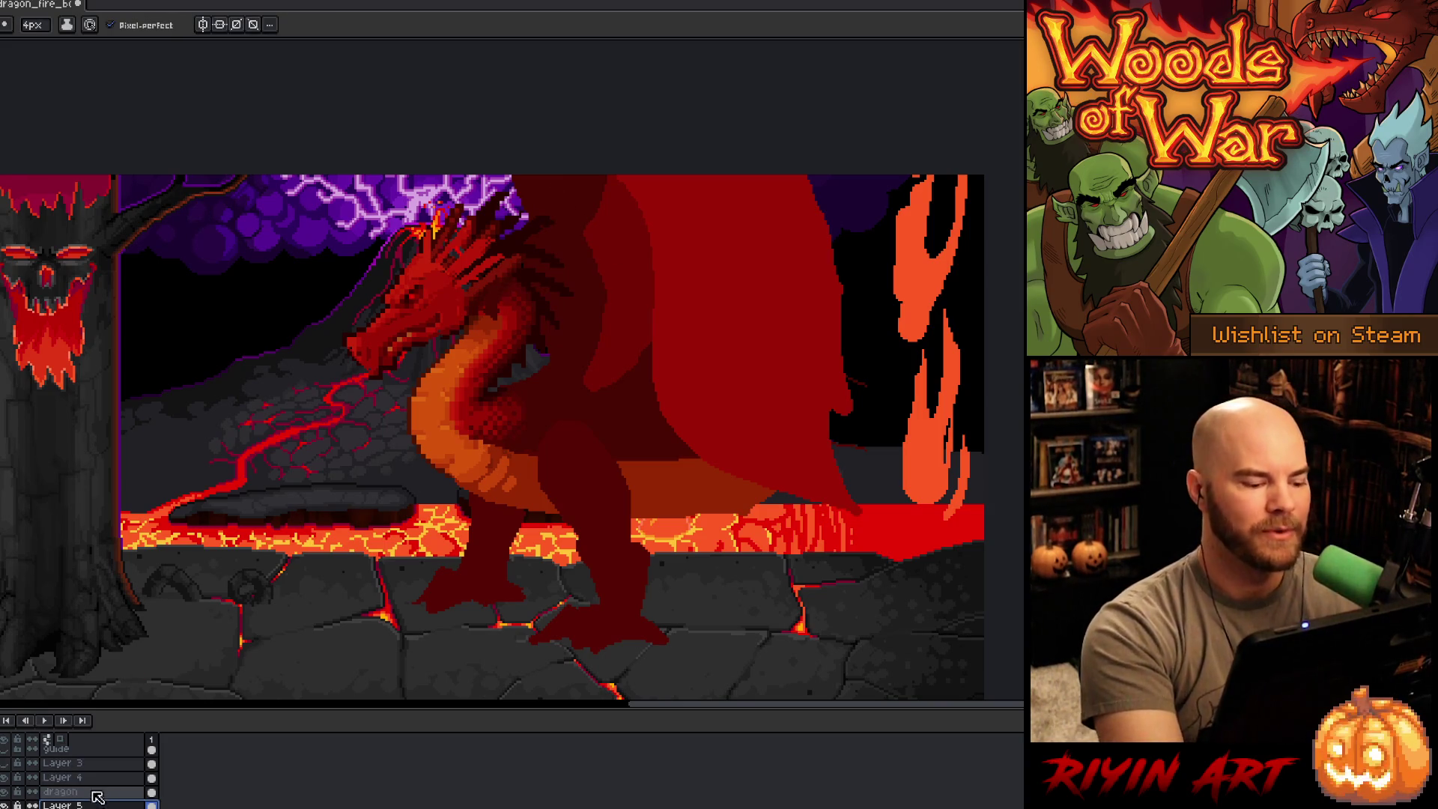
{"action": "scroll", "coordinate": [97, 797], "scroll_direction": "down", "scroll_amount": 1}
Step: Add Layer 6 above Layer 1 and paint a dark stroke over the purple lightning
{"action": "left_click", "coordinate": [60, 790]}
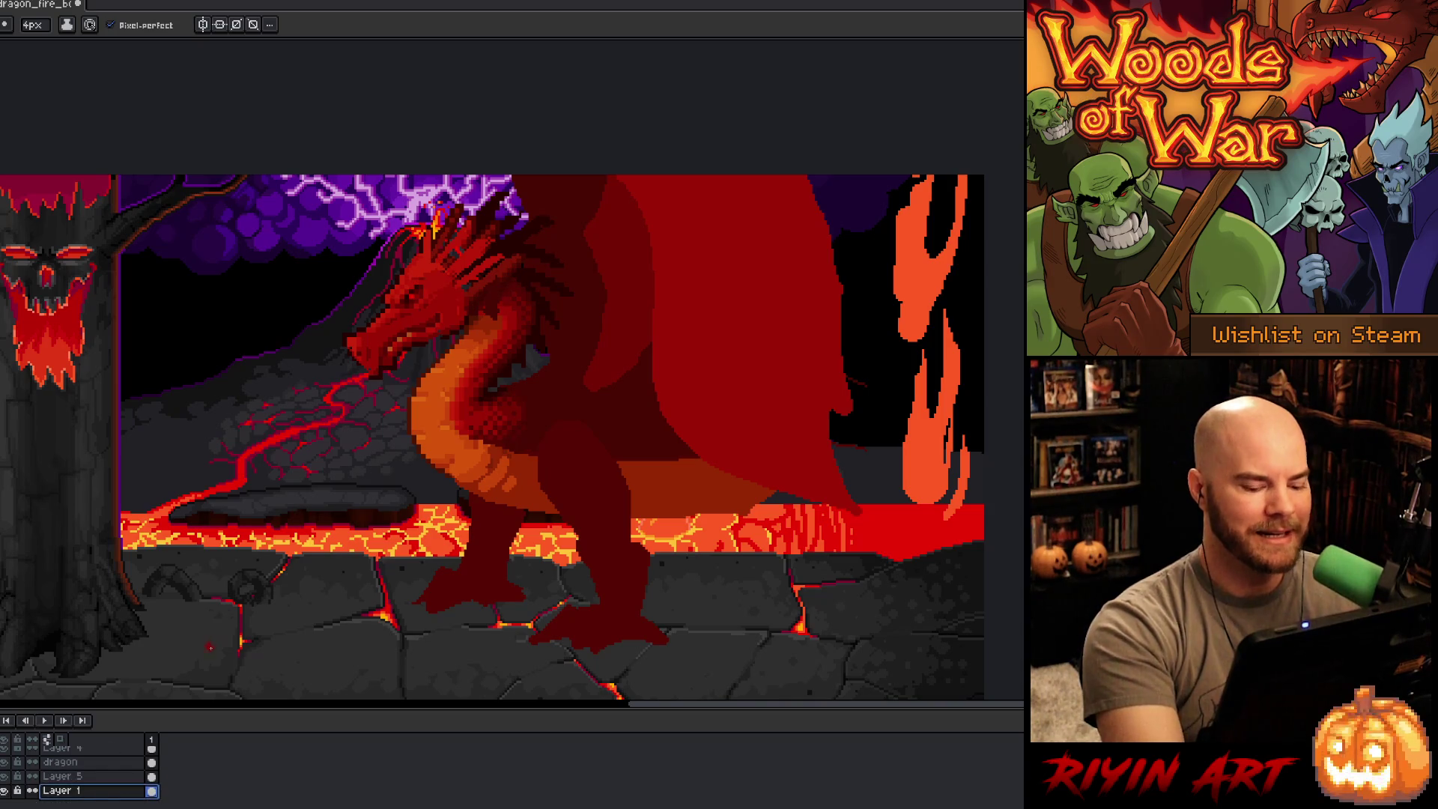
{"action": "key", "text": "shift+n"}
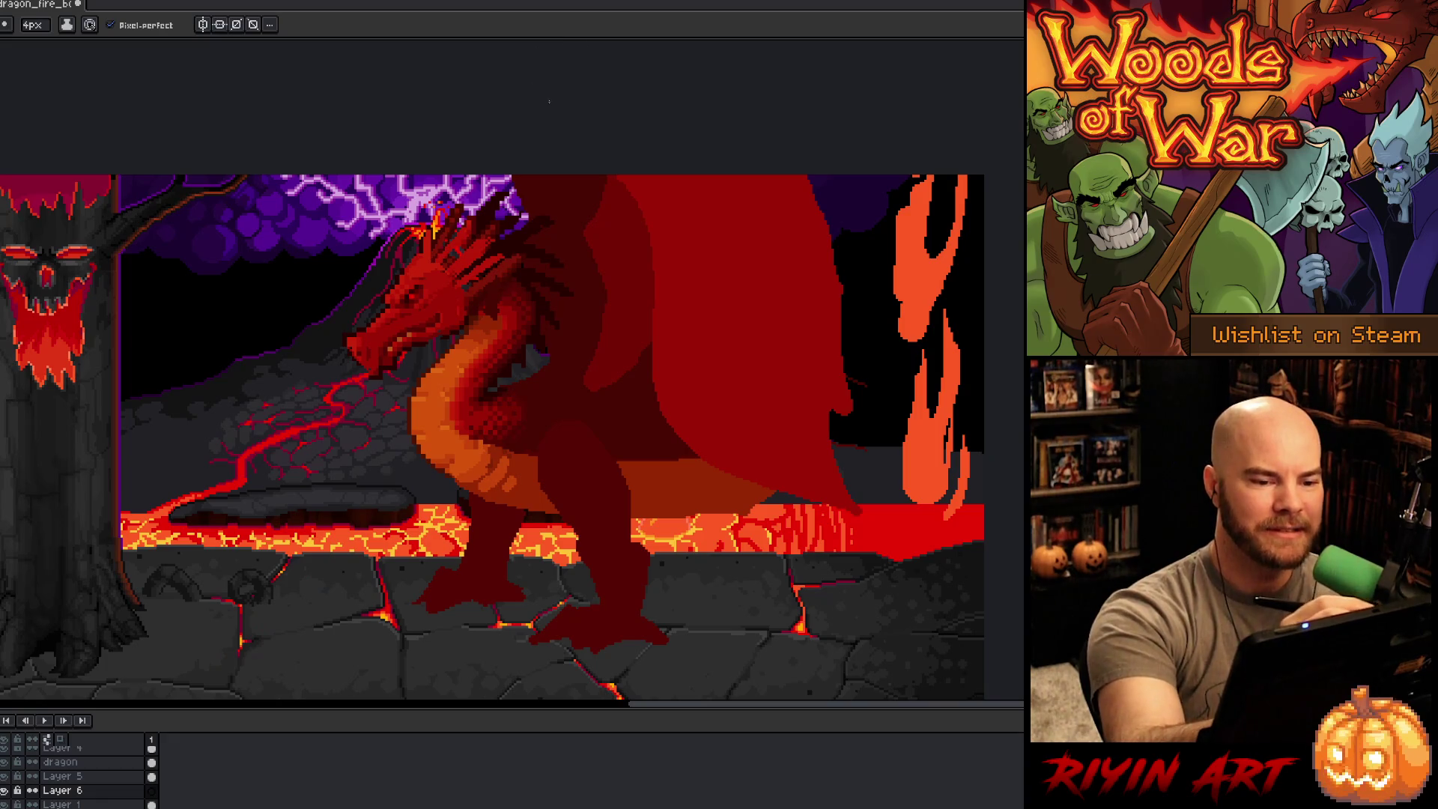
{"action": "left_click_drag", "start_coordinate": [511, 174], "coordinate": [498, 216]}
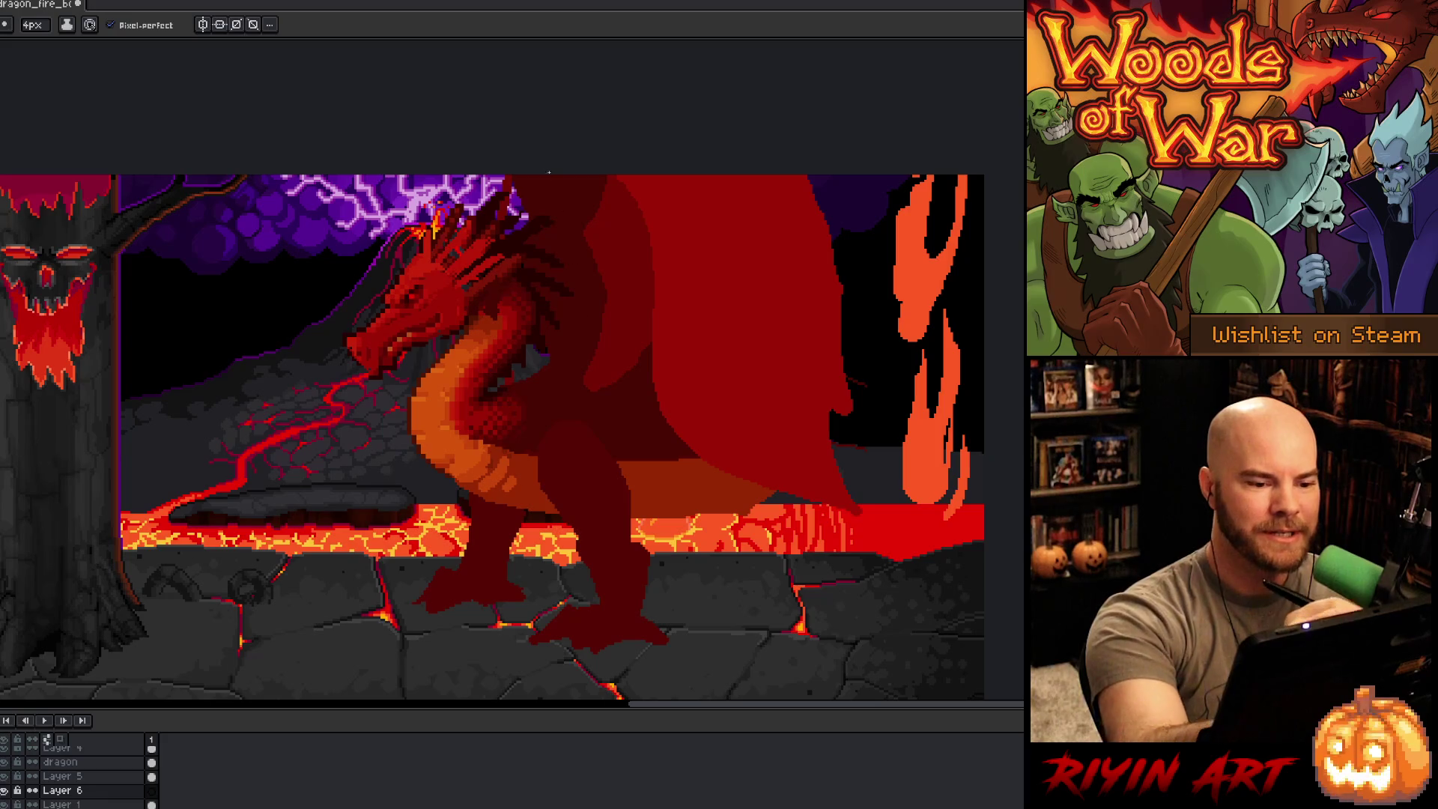
{"action": "key", "text": "g"}
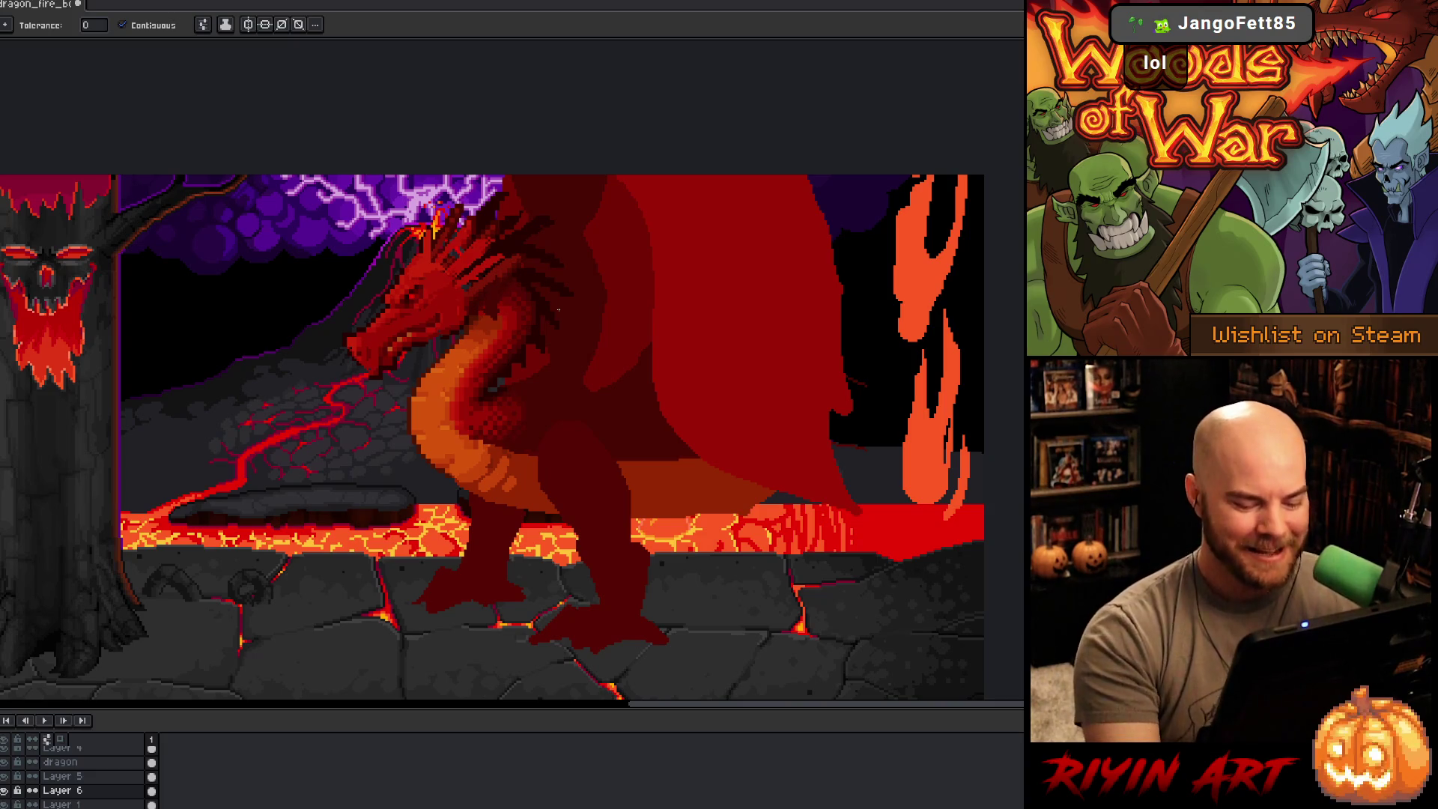
{"action": "key", "text": "v"}
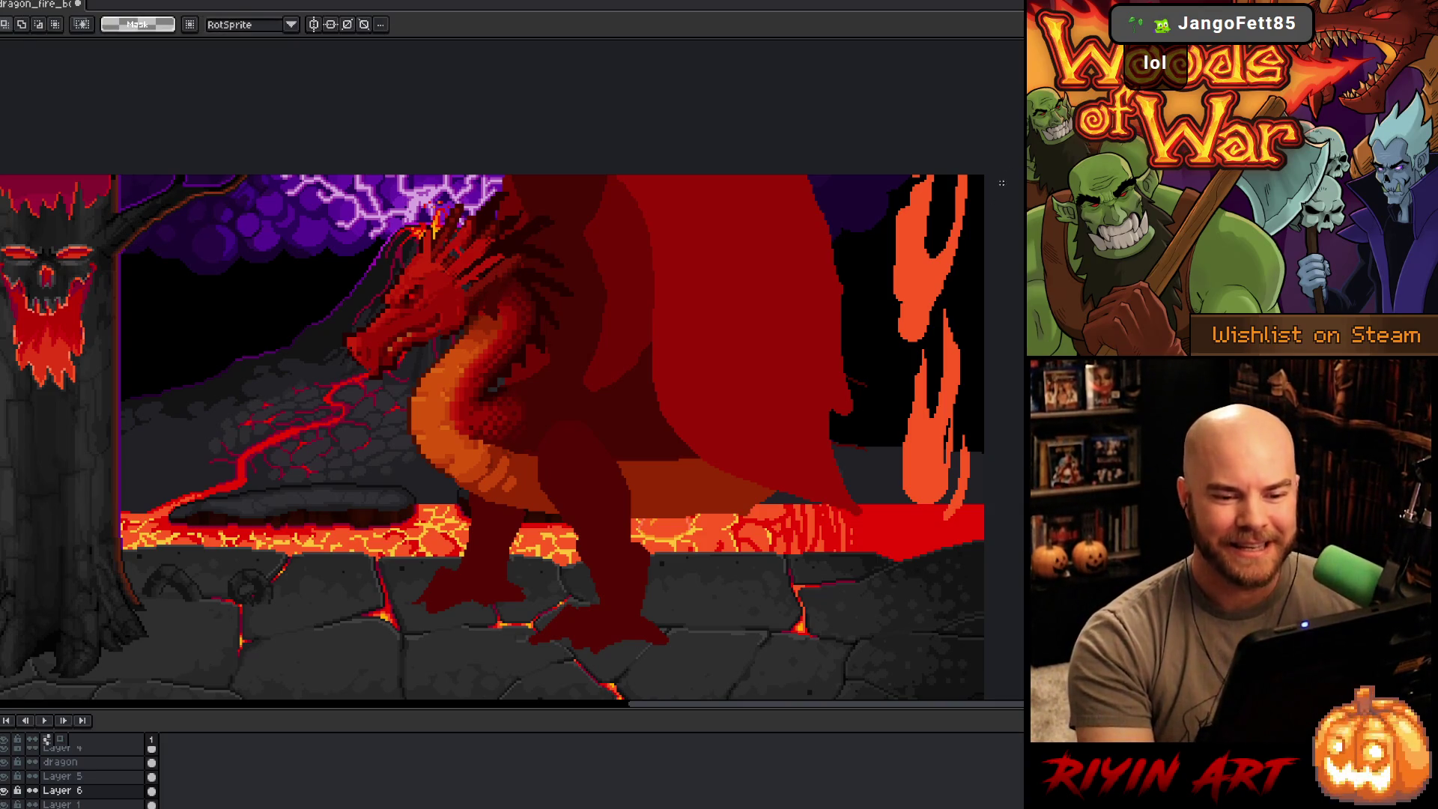
{"action": "scroll", "coordinate": [762, 524], "scroll_direction": "down", "scroll_amount": 5}
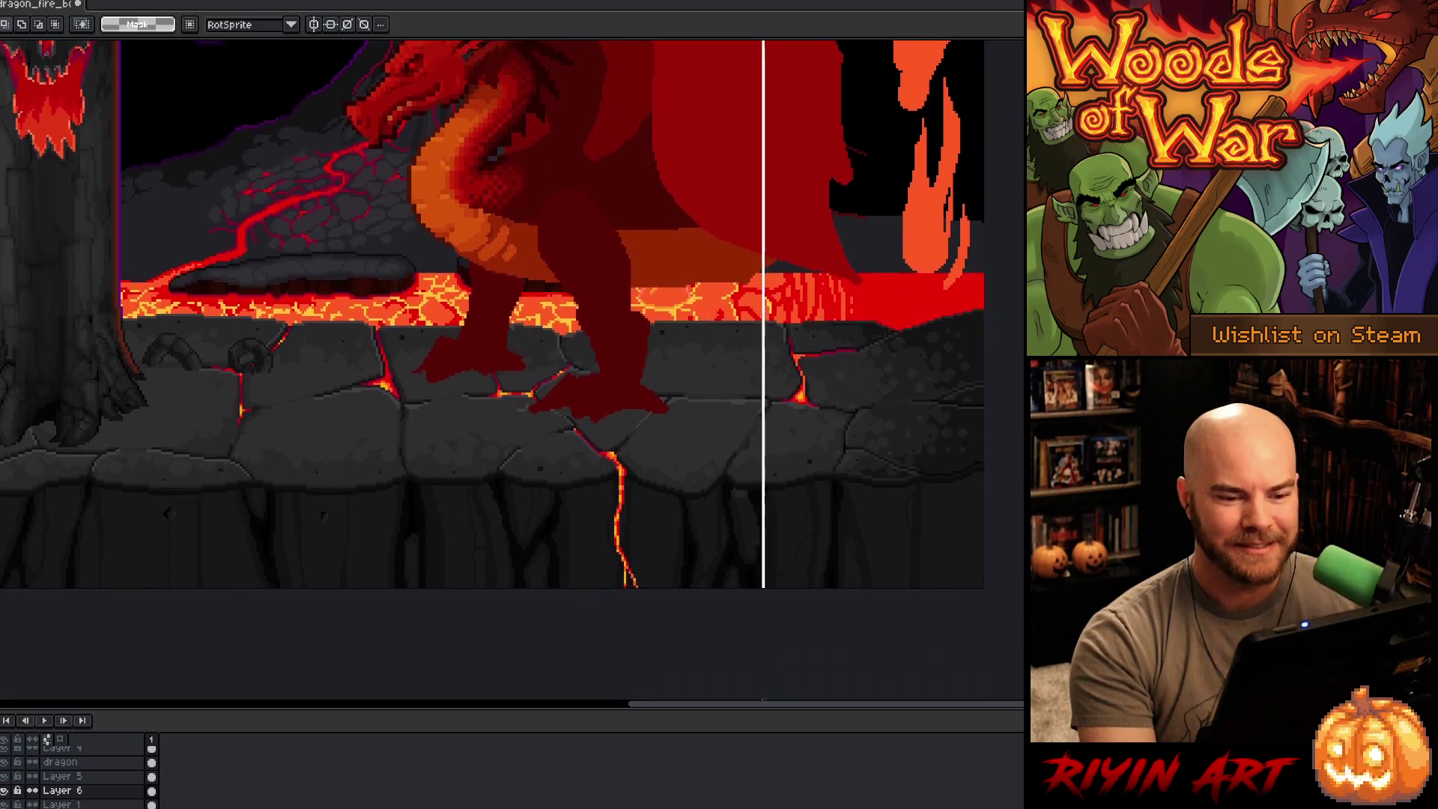
{"action": "scroll", "coordinate": [824, 314], "scroll_direction": "down", "scroll_amount": 2}
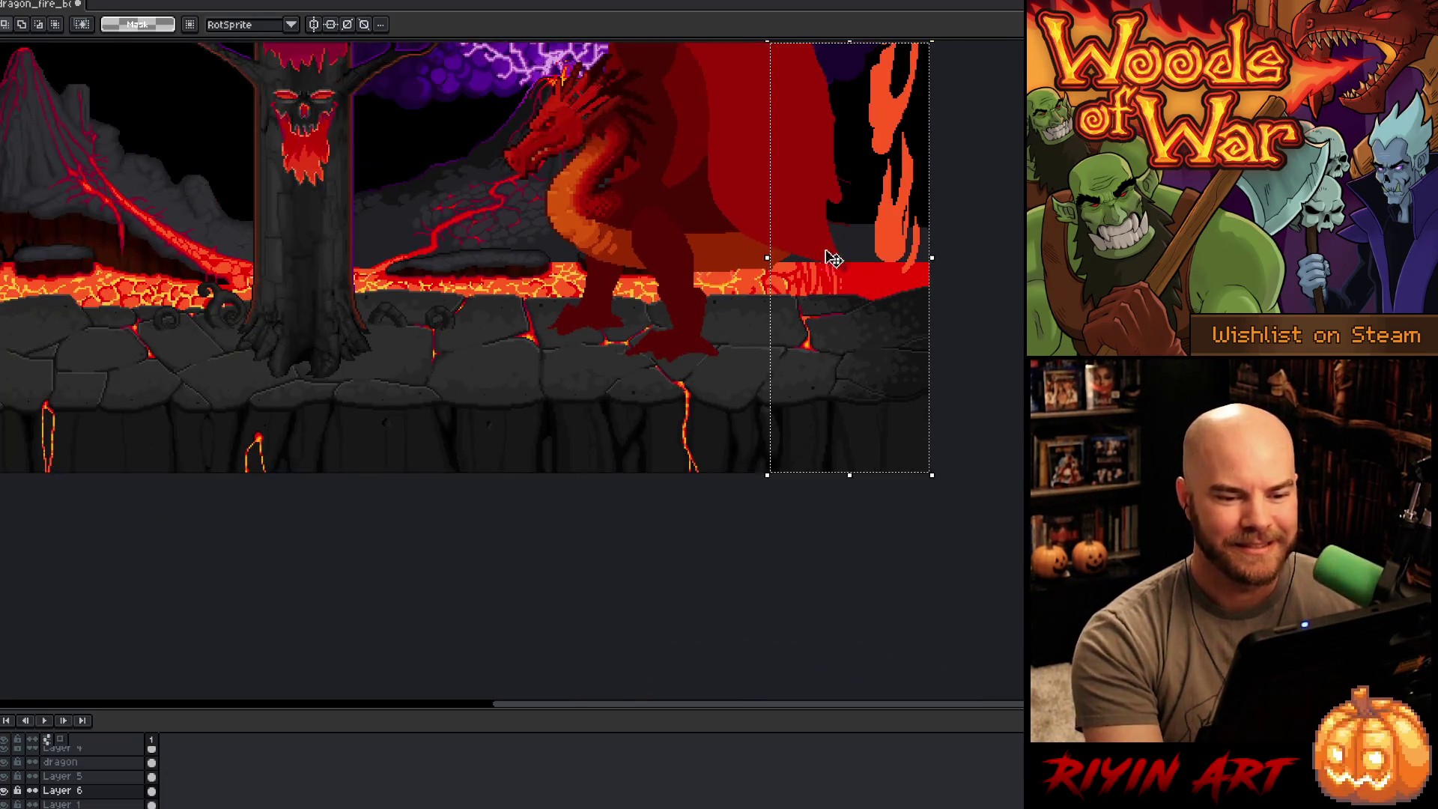
{"action": "scroll", "coordinate": [831, 258], "scroll_direction": "up", "scroll_amount": 3}
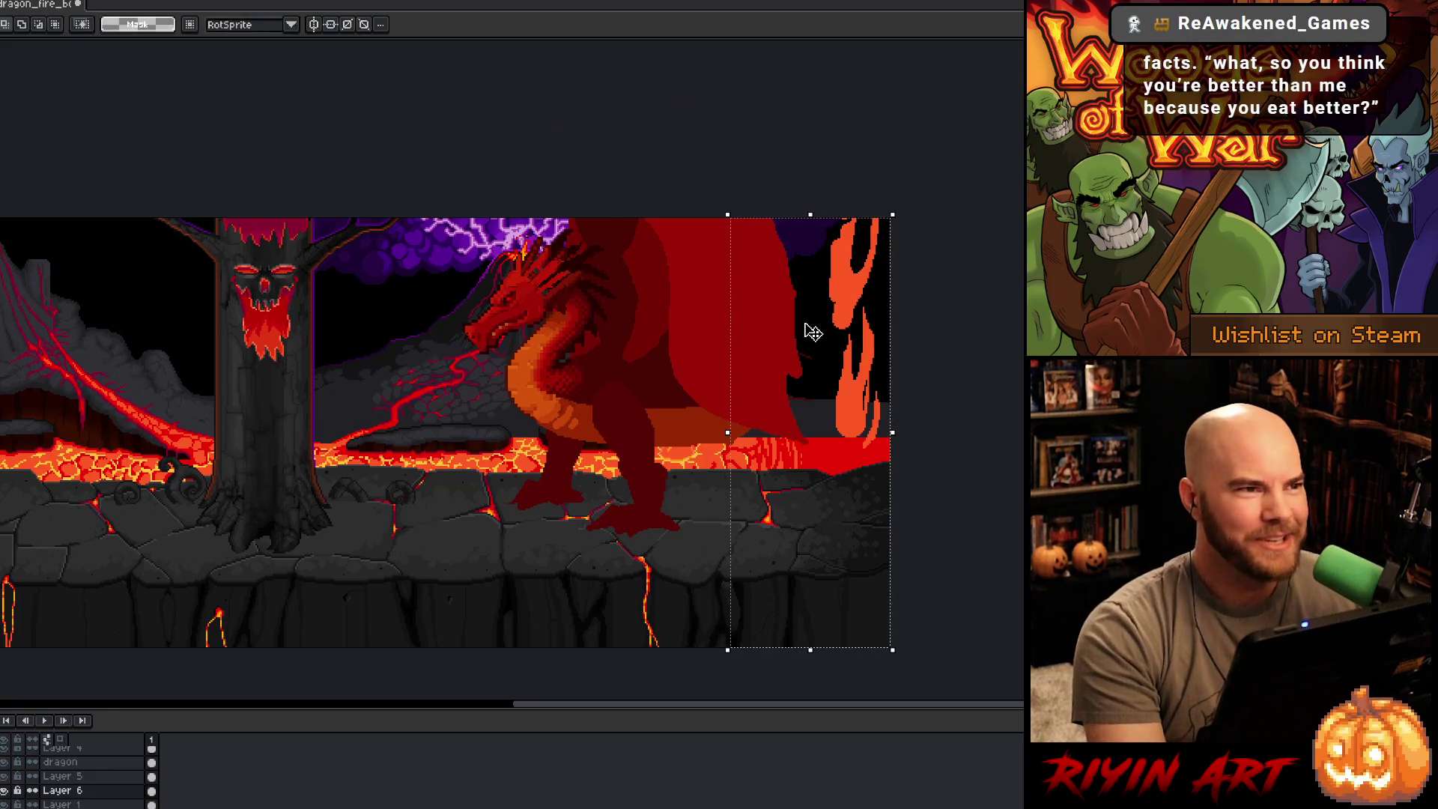
{"action": "scroll", "coordinate": [812, 332], "scroll_direction": "right", "scroll_amount": 3}
{"action": "scroll", "coordinate": [739, 369], "scroll_direction": "up", "scroll_amount": 1}
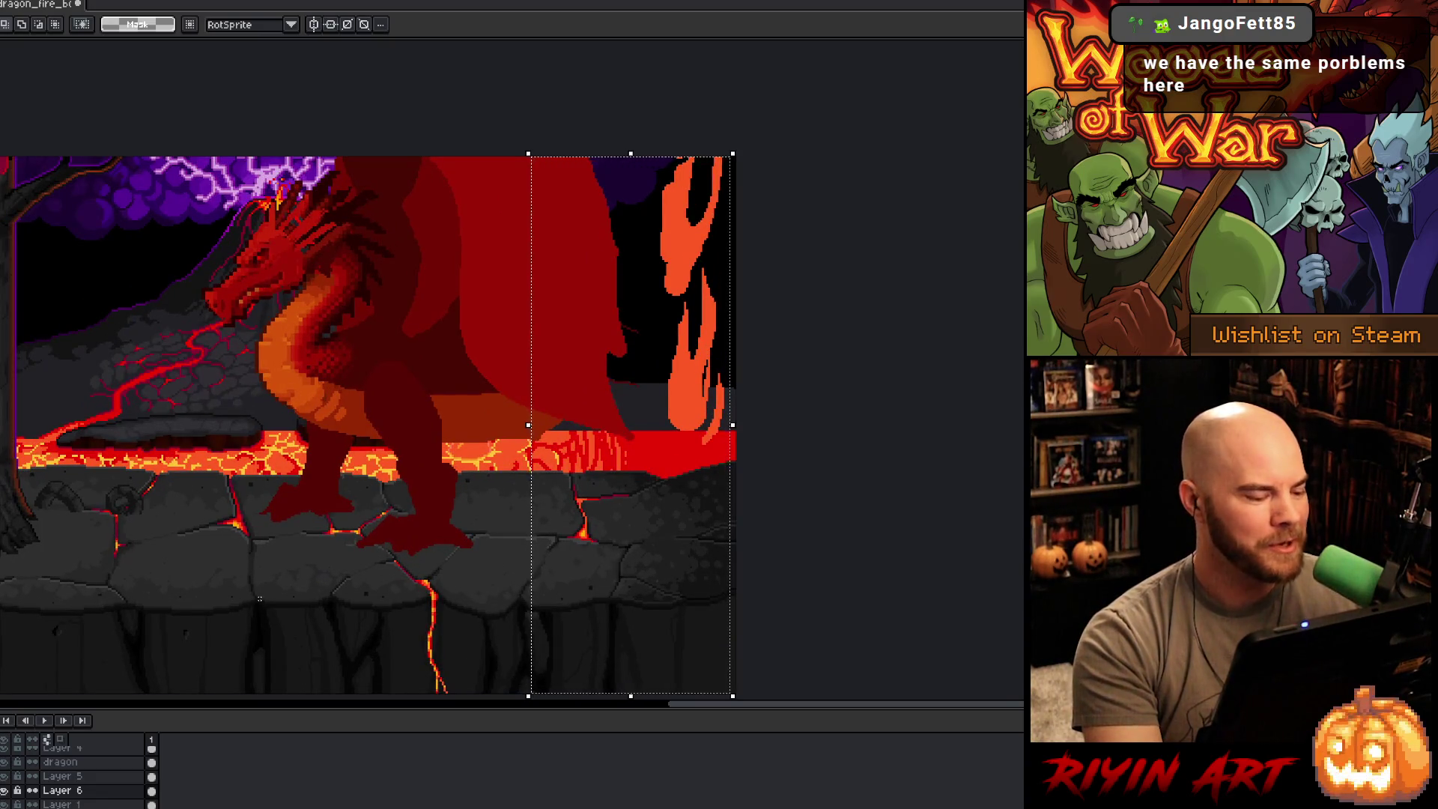
{"action": "scroll", "coordinate": [75, 786], "scroll_direction": "up", "scroll_amount": 2}
{"action": "left_click", "coordinate": [75, 791]}
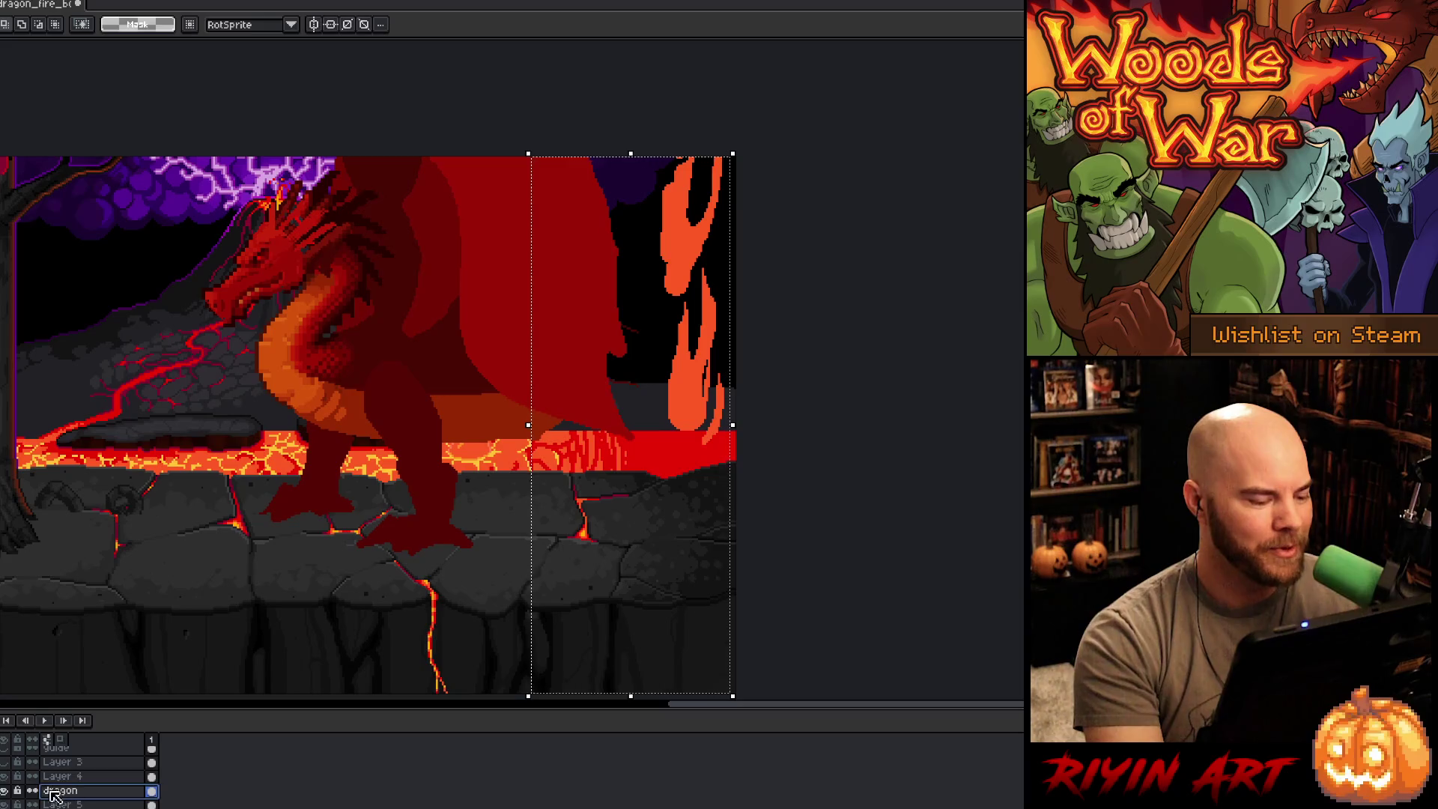
Step: Clear the selection, then outline the wing's lower edge and fill it orange
{"action": "left_click", "coordinate": [5, 791]}
{"action": "left_click", "coordinate": [5, 791]}
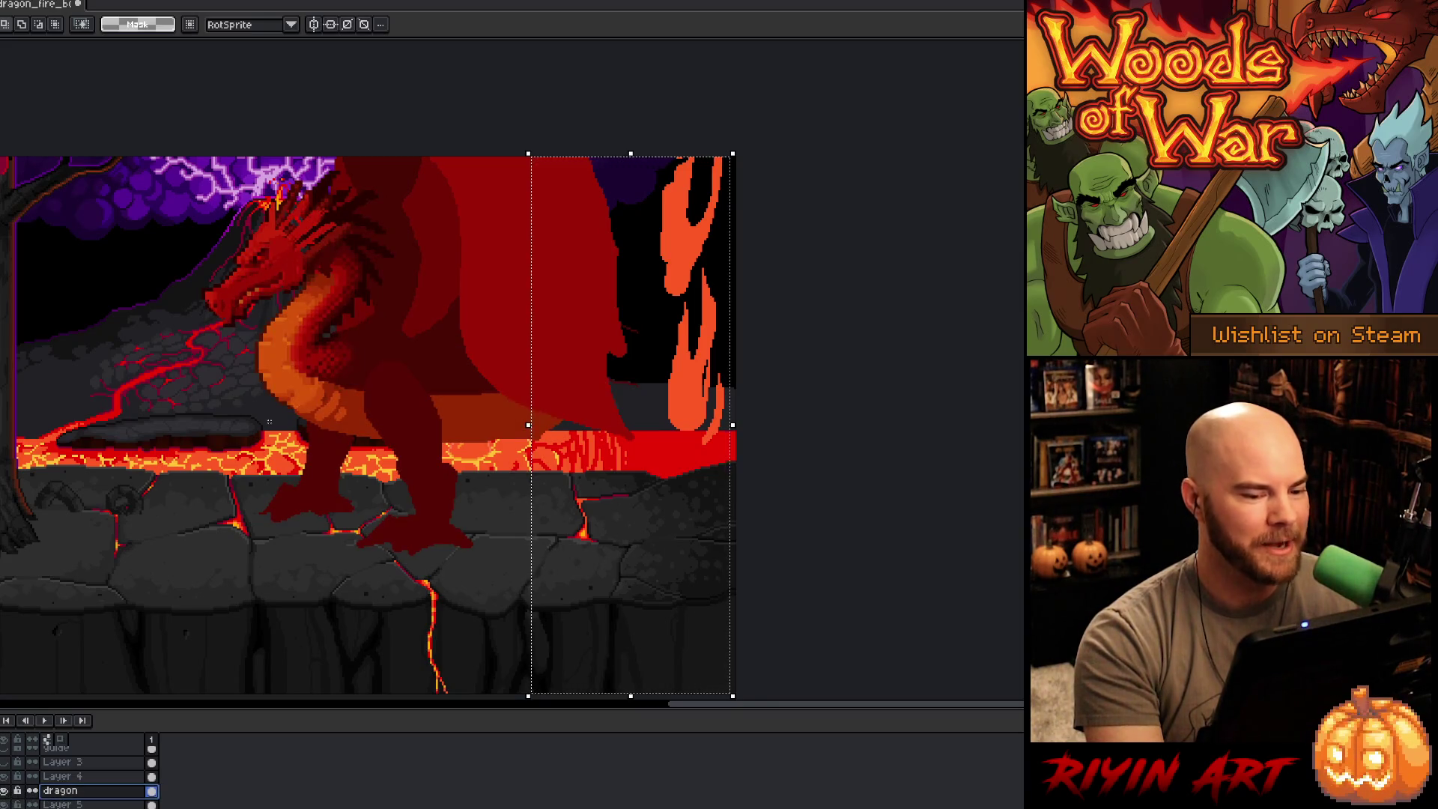
{"action": "key", "text": "ctrl+d"}
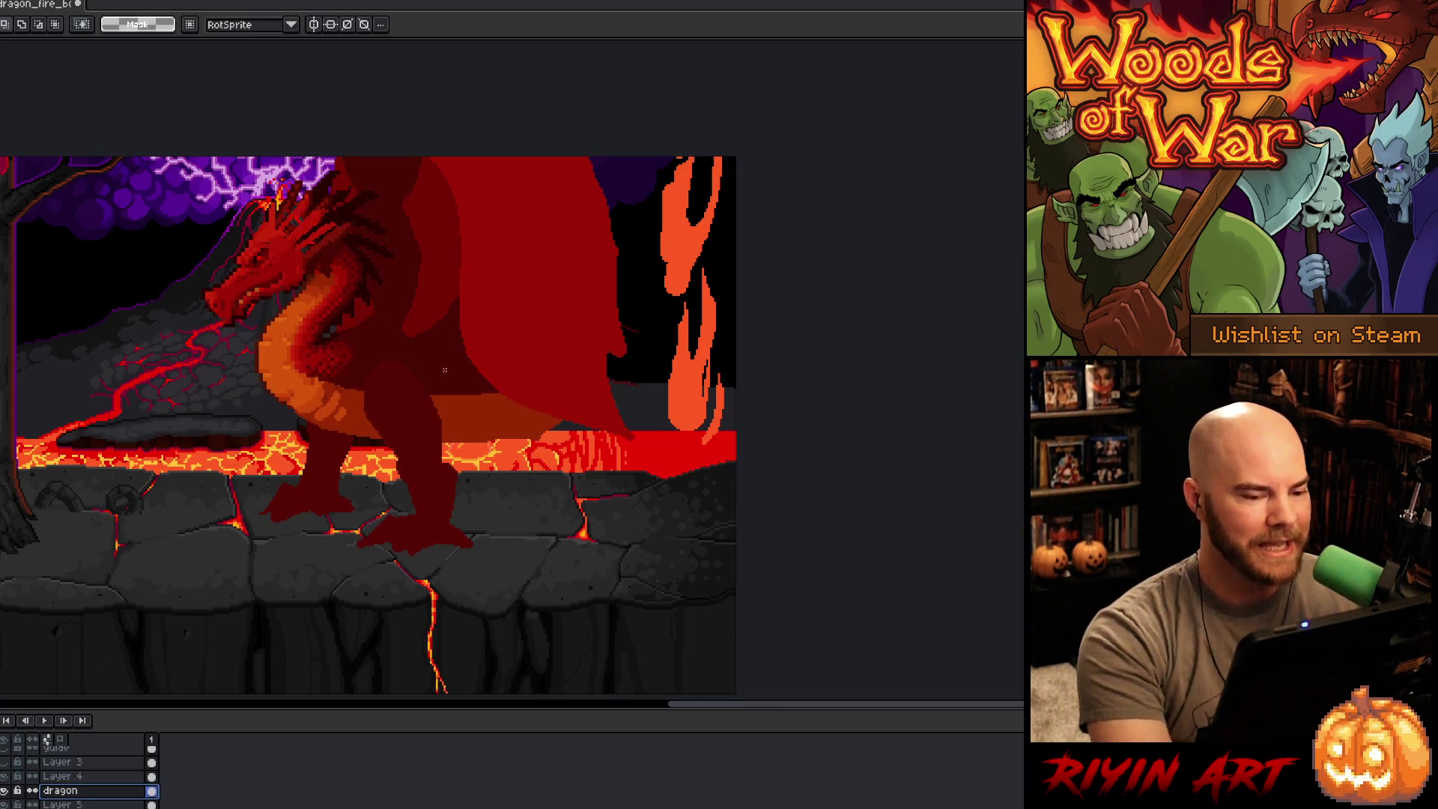
{"action": "scroll", "coordinate": [449, 370], "scroll_direction": "up", "scroll_amount": 1}
{"action": "key", "text": "b"}
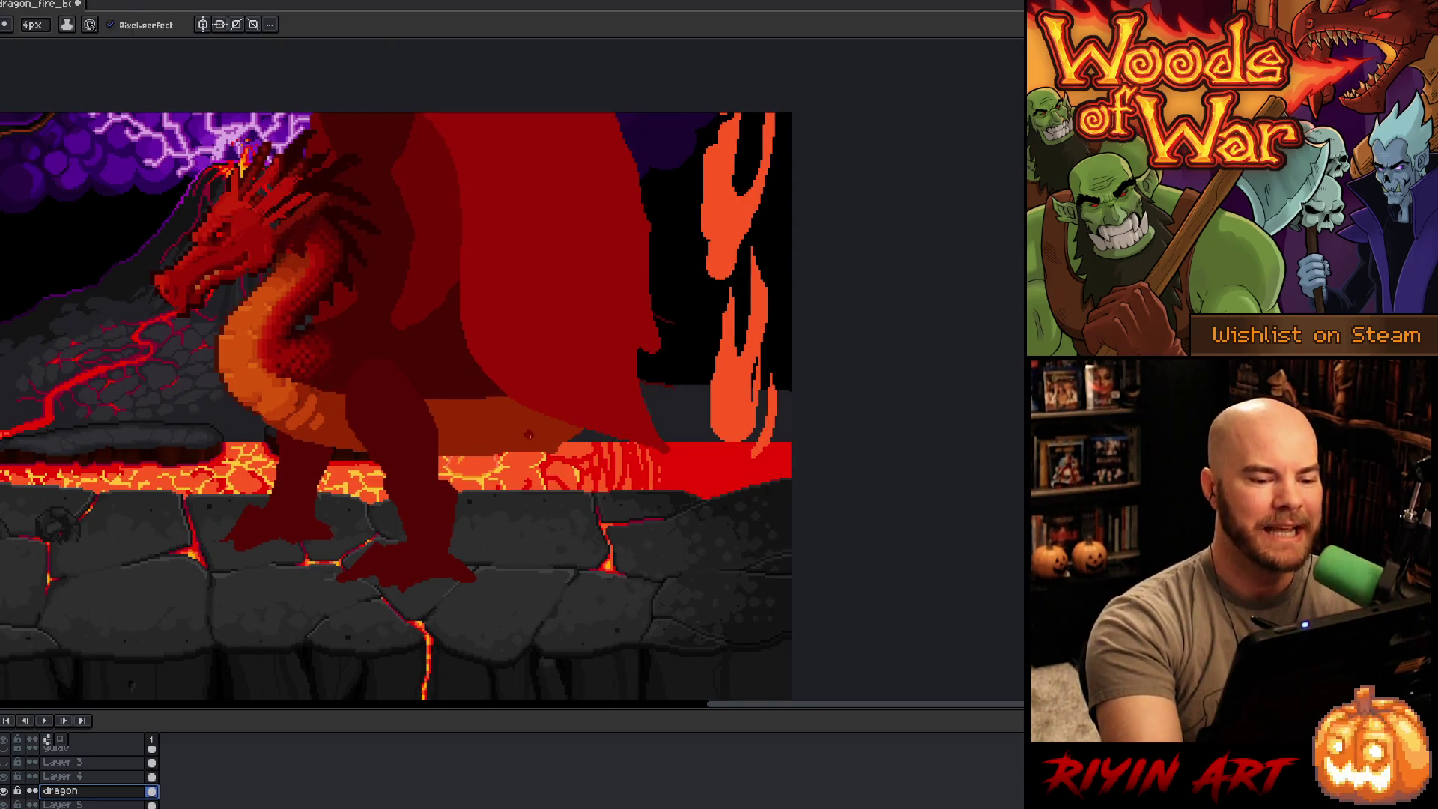
{"action": "mouse_move", "coordinate": [550, 449]}
{"action": "left_mouse_down"}
{"action": "mouse_move", "coordinate": [689, 409]}
{"action": "mouse_move", "coordinate": [676, 391]}
{"action": "left_mouse_up"}
{"action": "key", "text": "g"}
{"action": "left_click", "coordinate": [659, 405]}
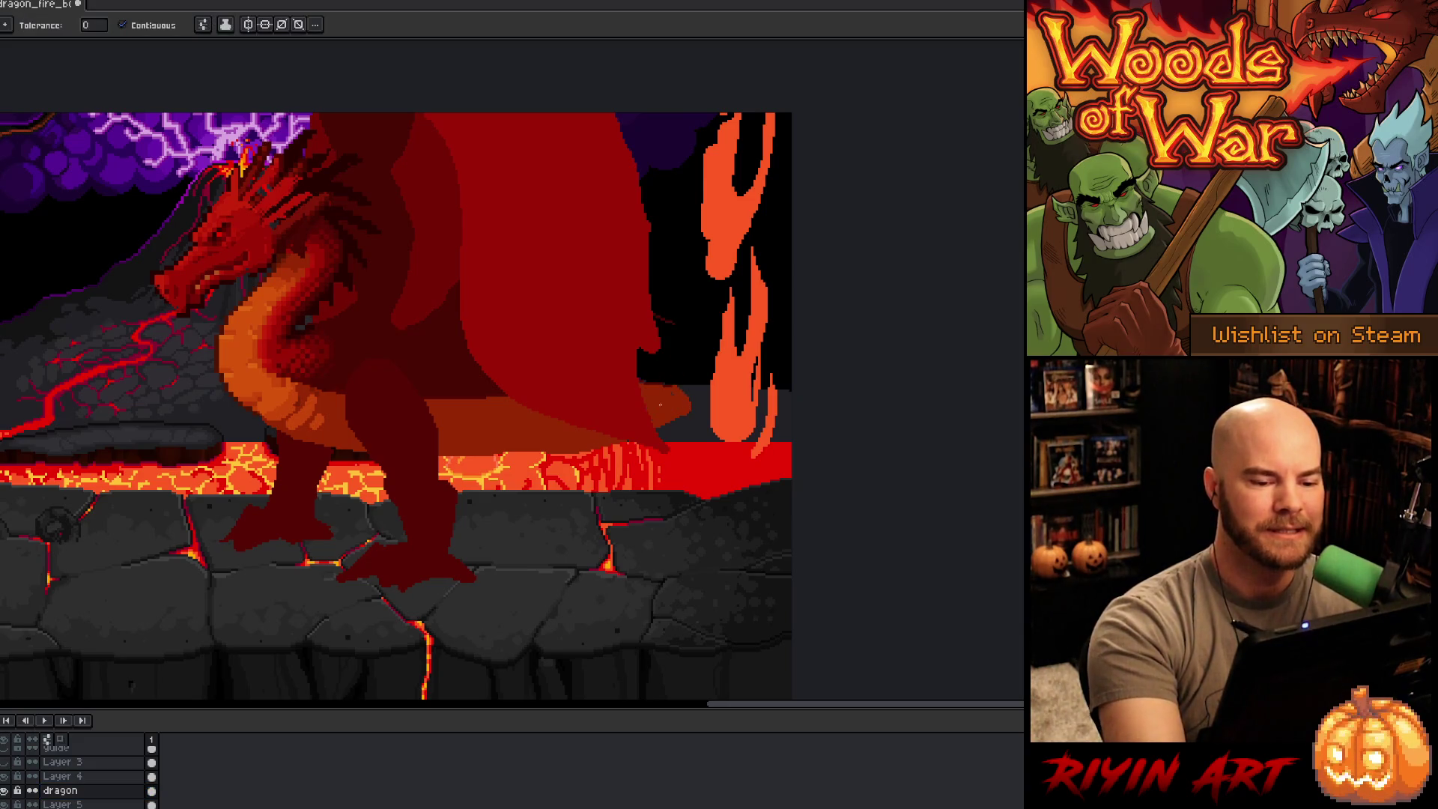
Step: Draw a dark red tail line out to the canvas edge and fill the tail dark red
{"action": "key", "text": "b"}
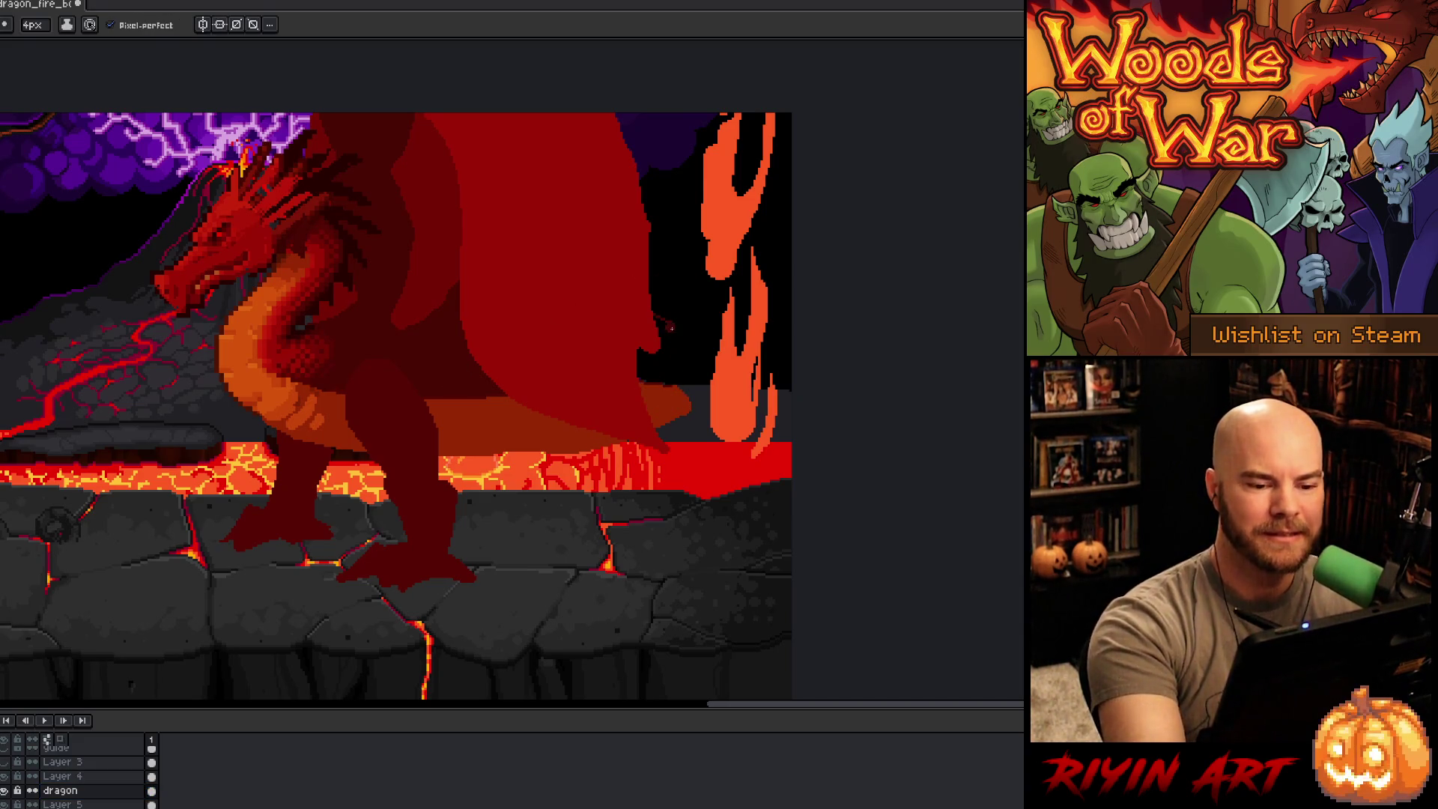
{"action": "left_click_drag", "start_coordinate": [674, 329], "coordinate": [702, 363]}
{"action": "key", "text": "ctrl+z"}
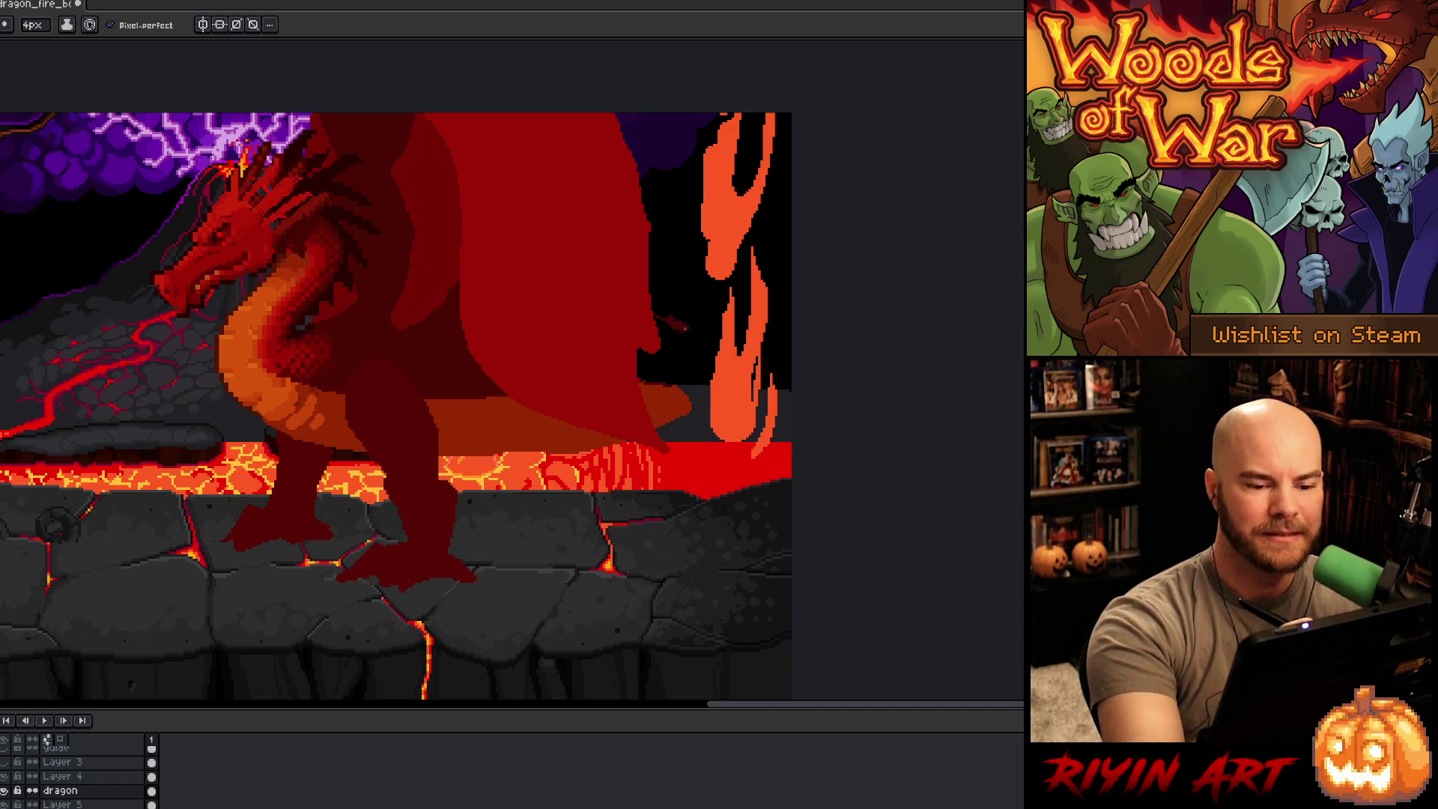
{"action": "left_click_drag", "start_coordinate": [662, 318], "coordinate": [848, 375]}
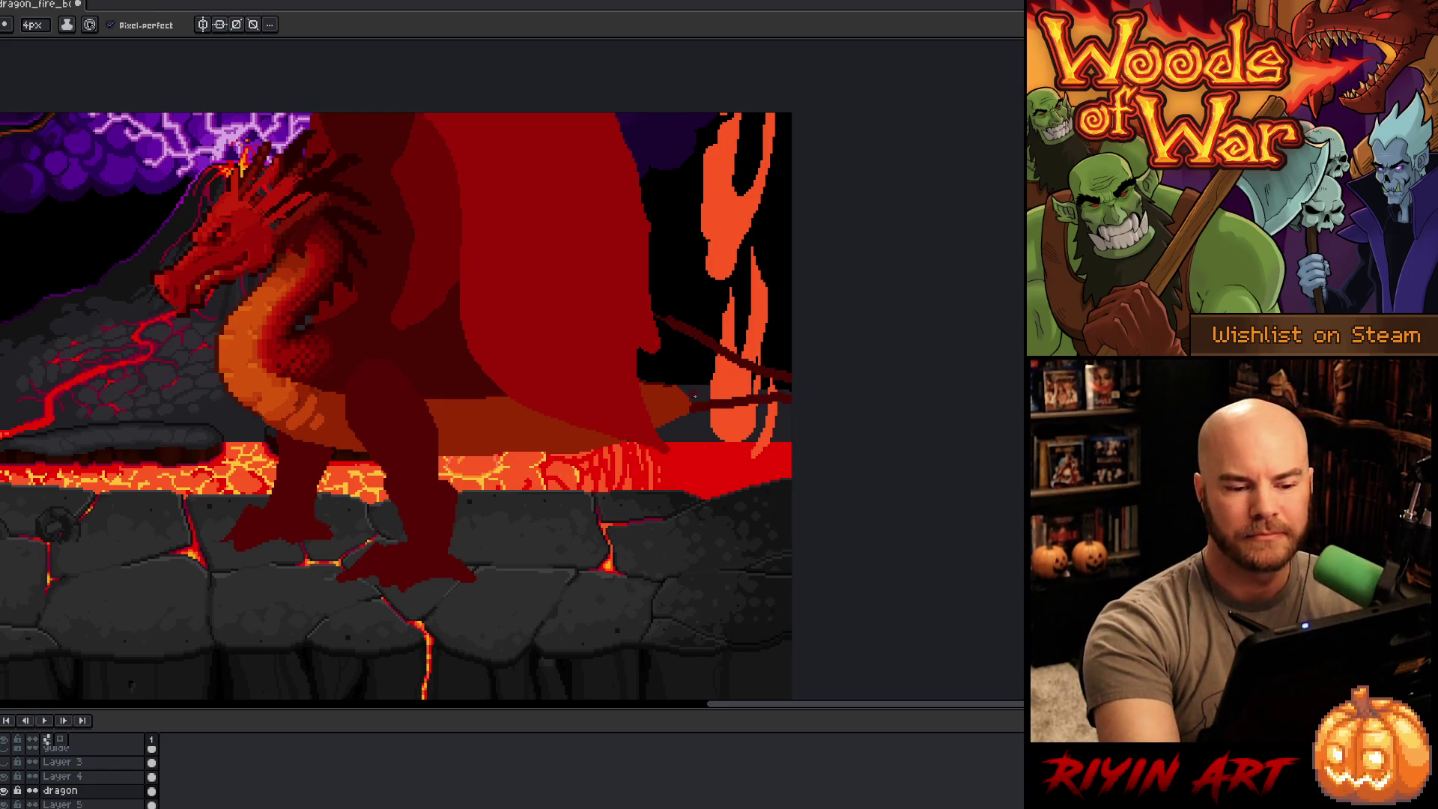
{"action": "key", "text": "g"}
{"action": "left_click", "coordinate": [702, 376]}
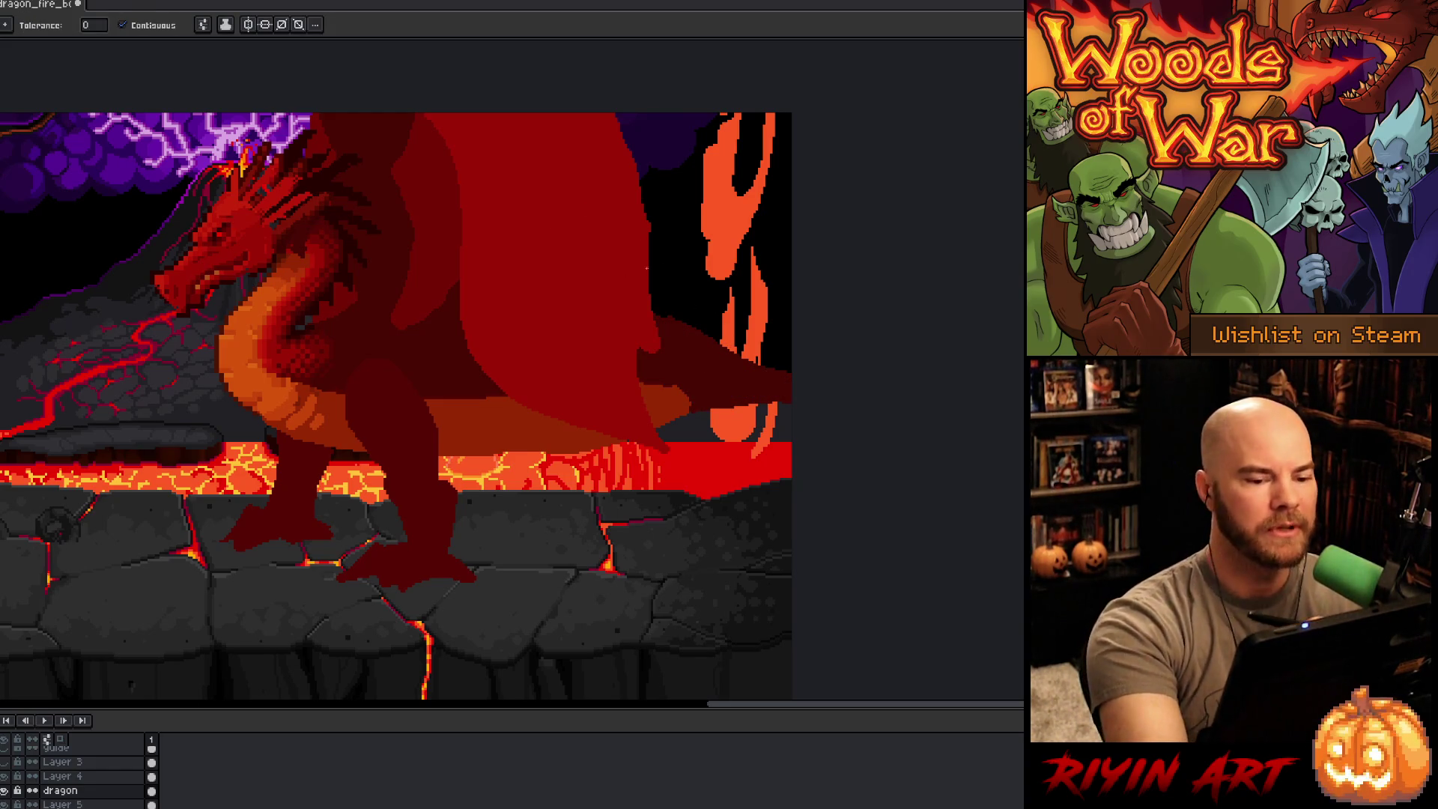
{"action": "key", "text": "b"}
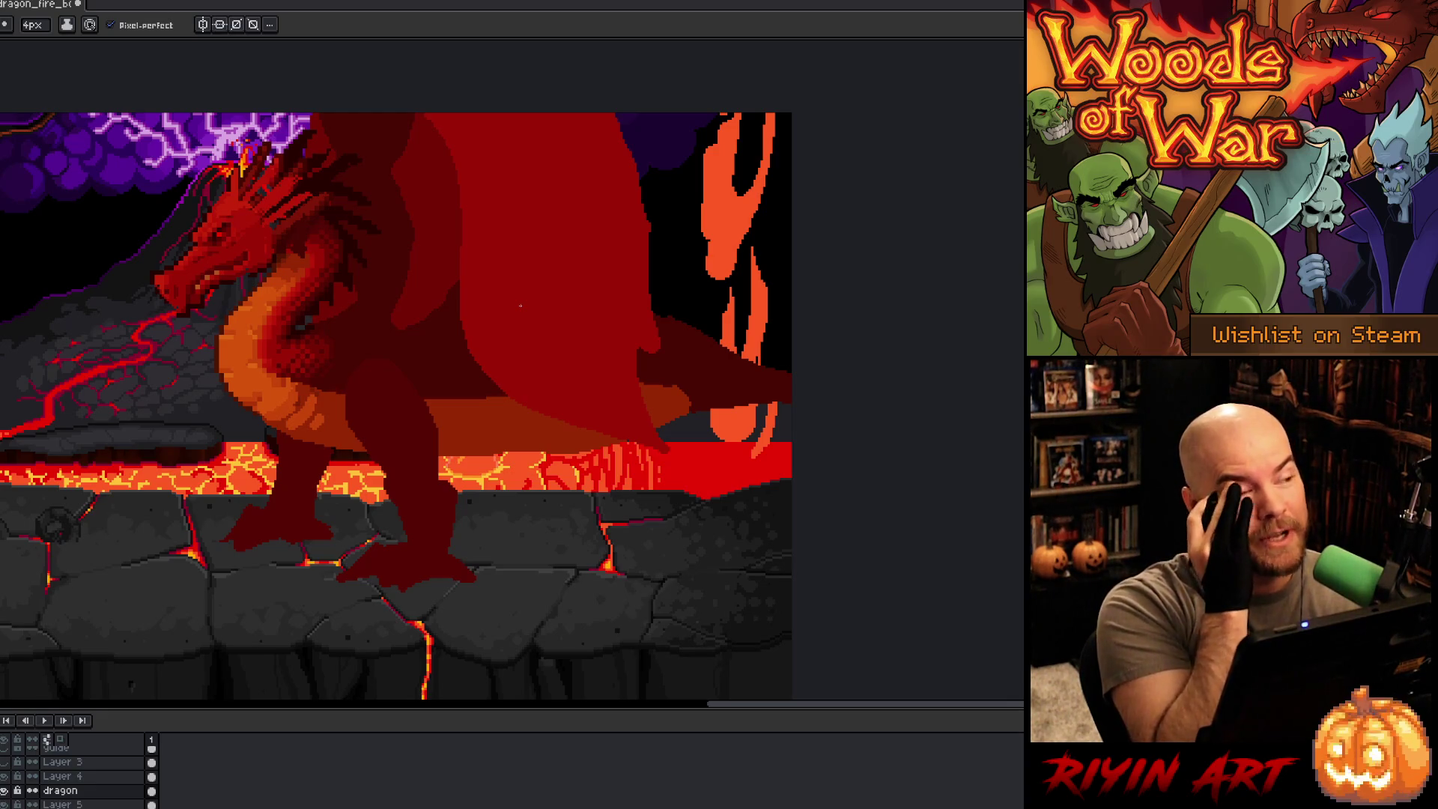
{"action": "left_click_drag", "start_coordinate": [516, 305], "coordinate": [503, 455]}
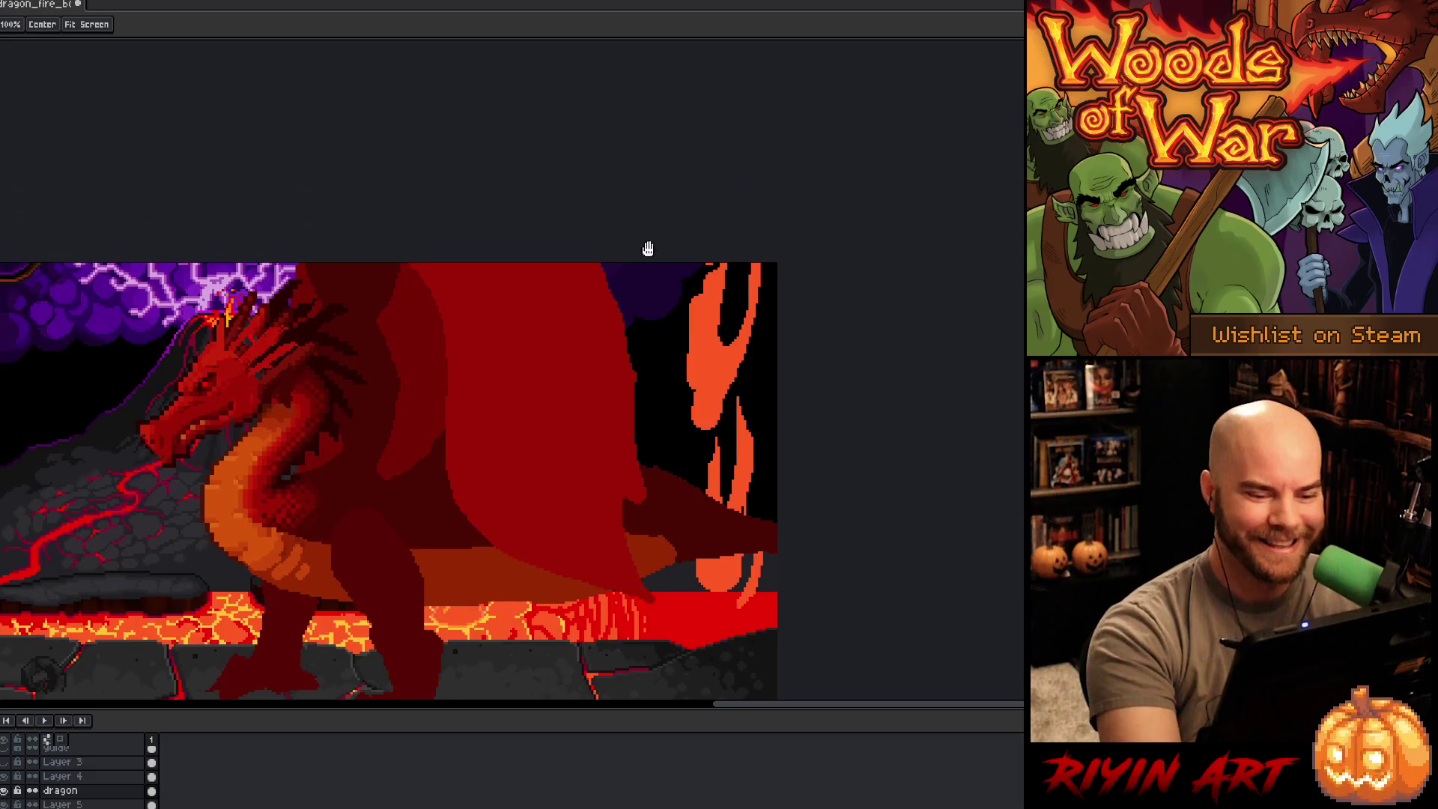
{"action": "left_click", "coordinate": [67, 777]}
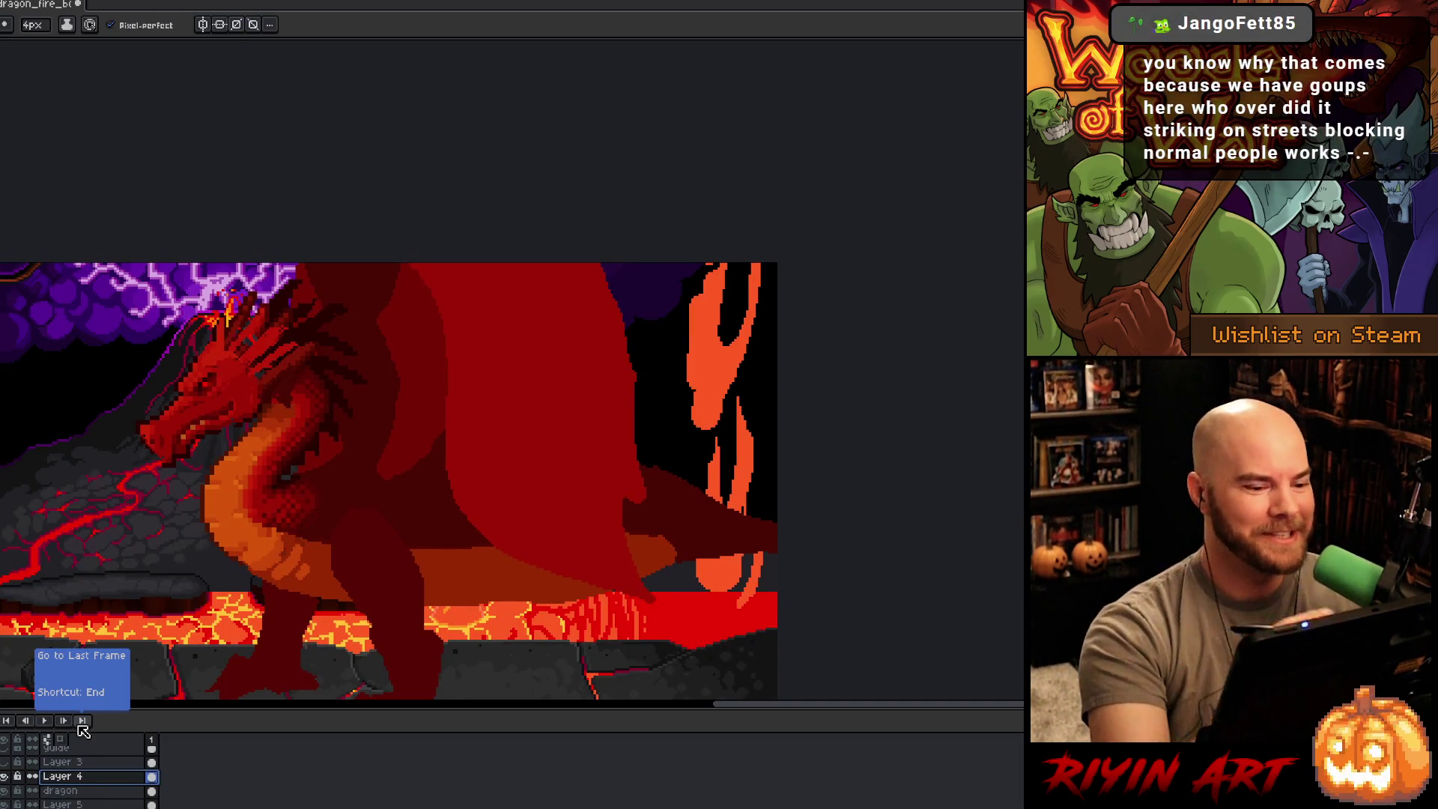
{"action": "left_click_drag", "start_coordinate": [643, 515], "coordinate": [584, 484]}
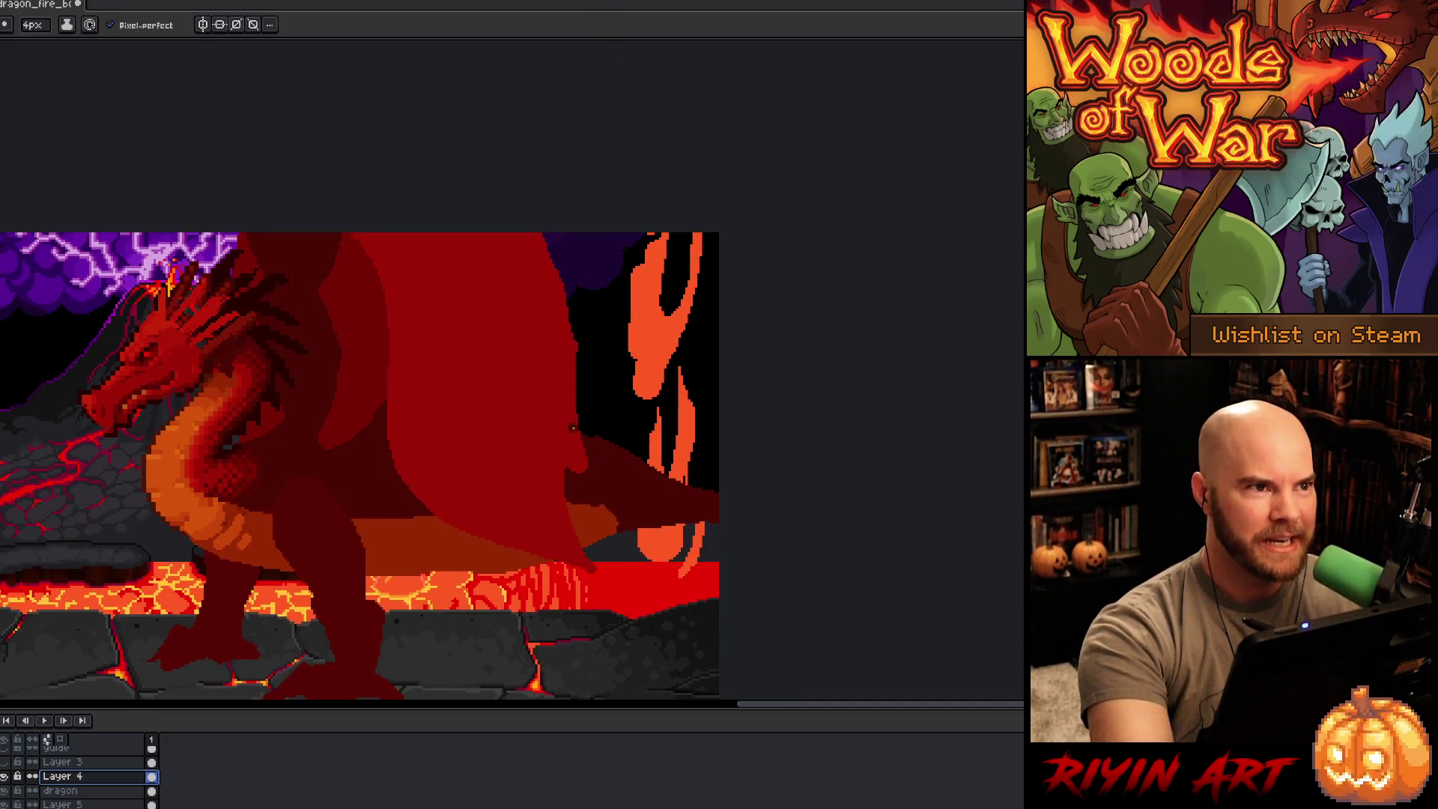
{"action": "key", "text": "b"}
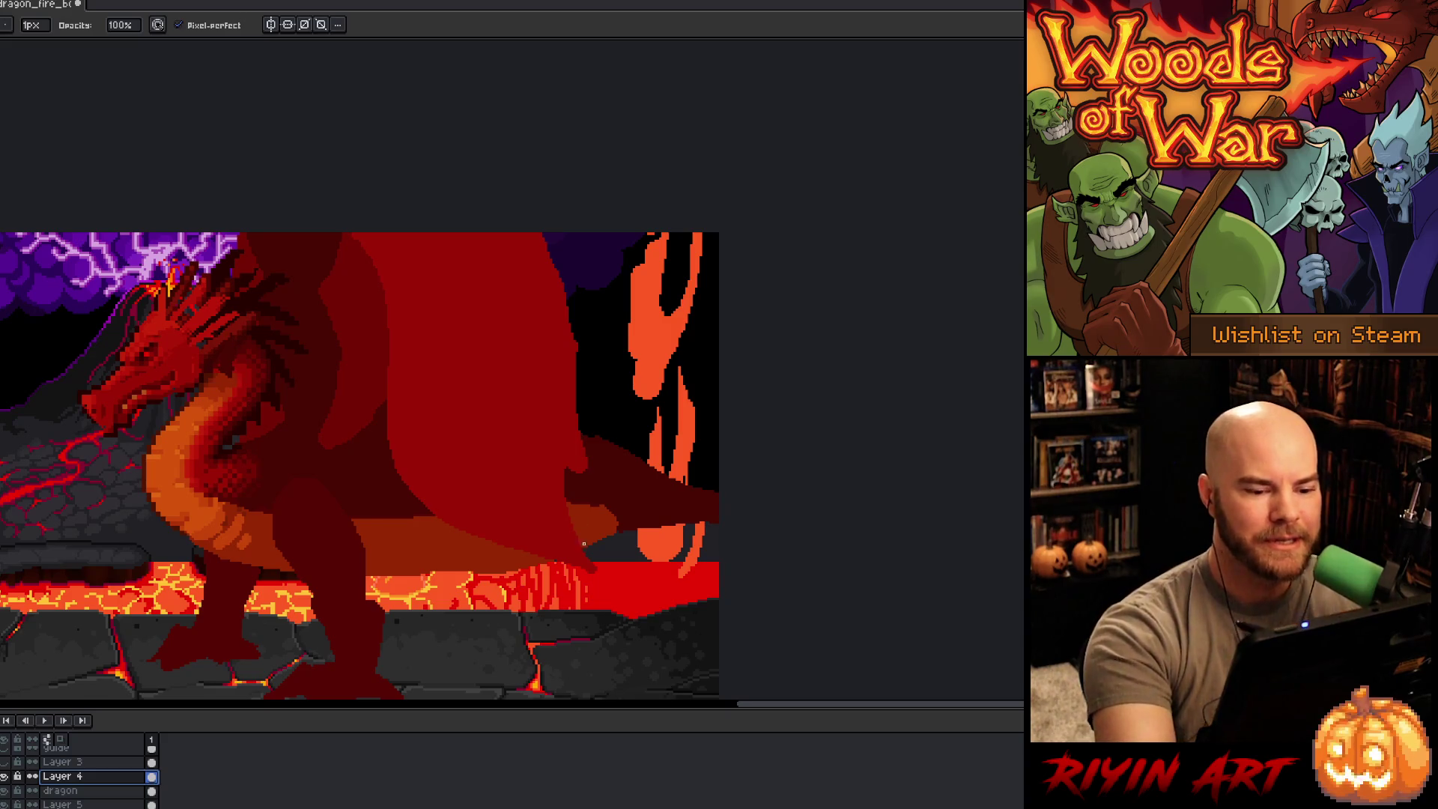
{"action": "key", "text": "m"}
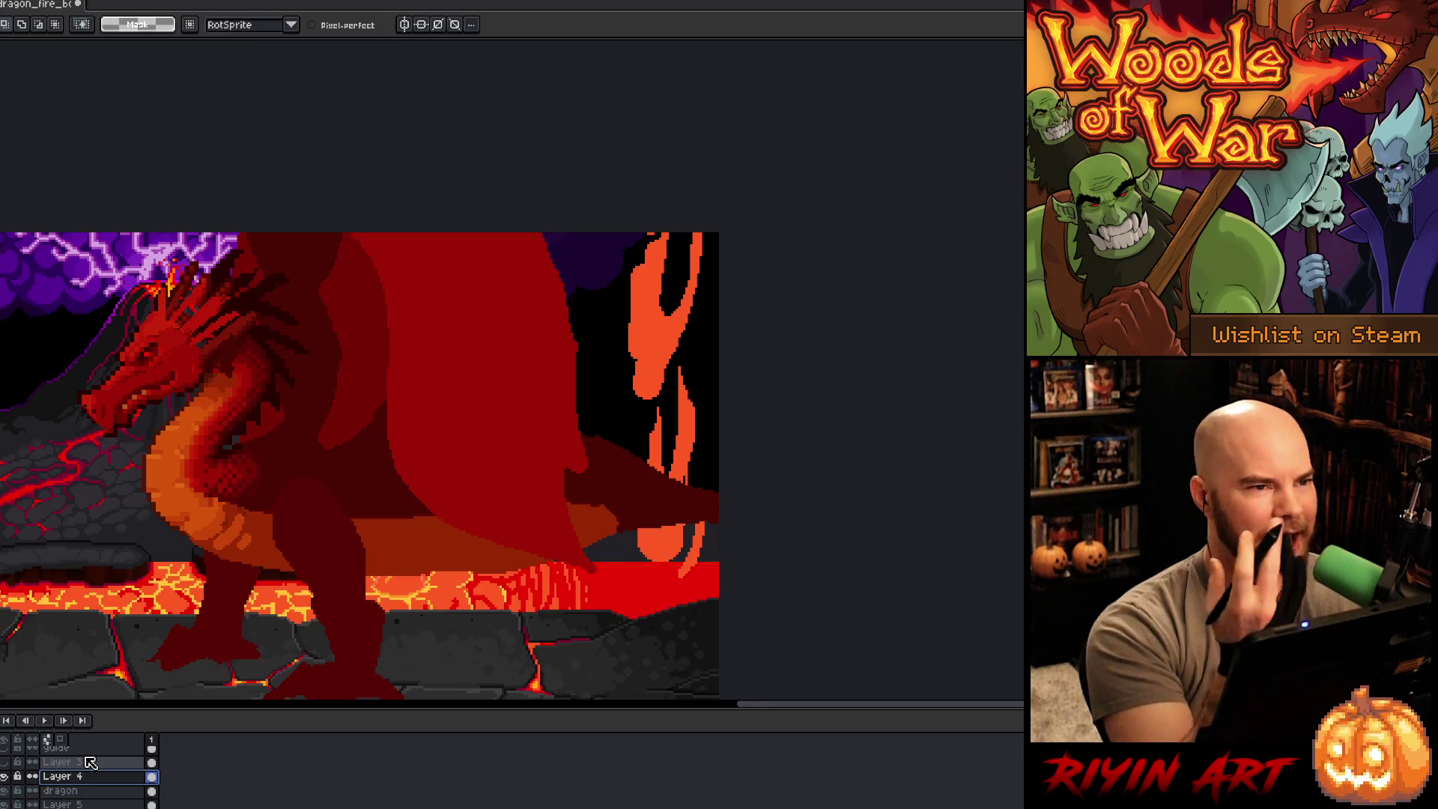
{"action": "left_click_drag", "start_coordinate": [583, 392], "coordinate": [512, 436]}
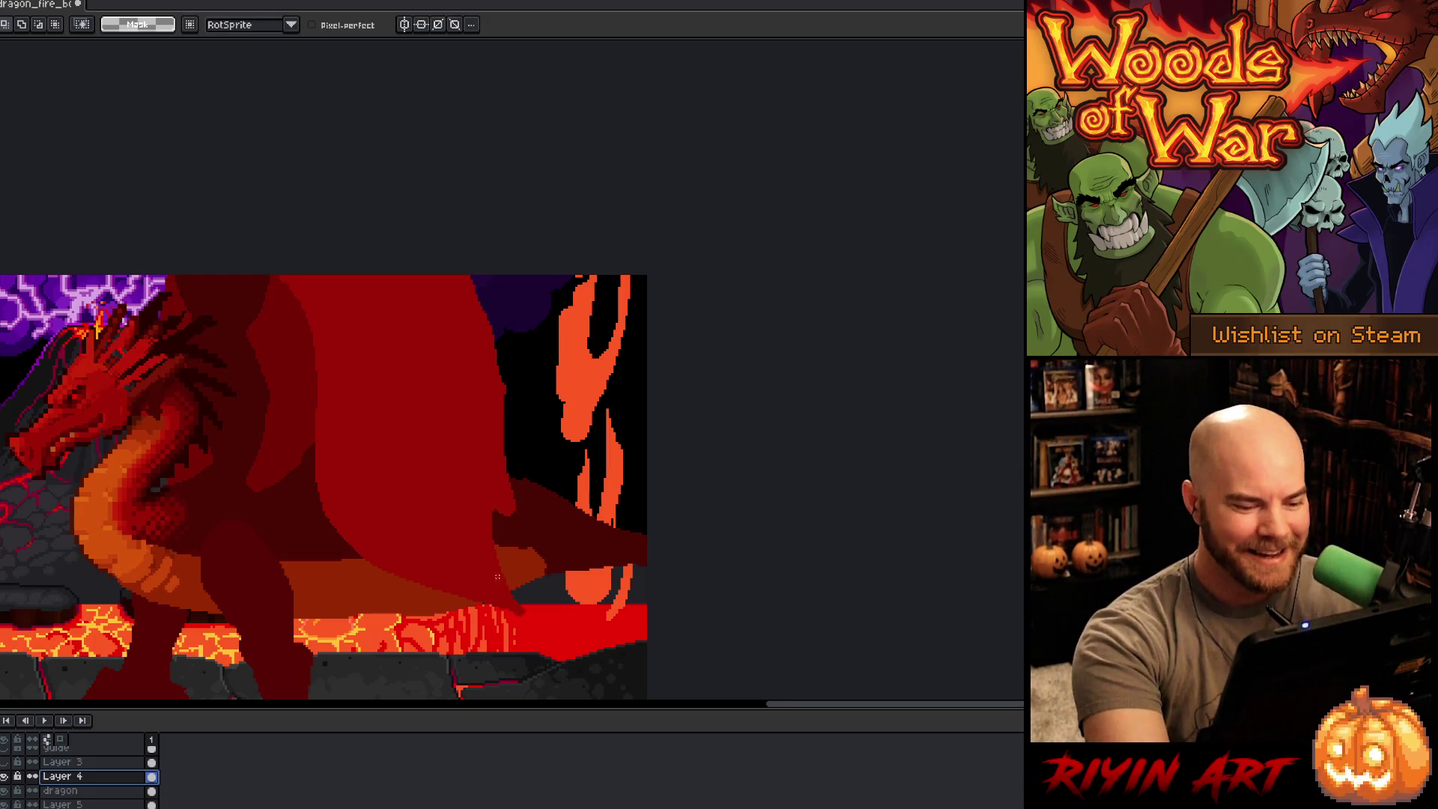
{"action": "left_click", "coordinate": [60, 790]}
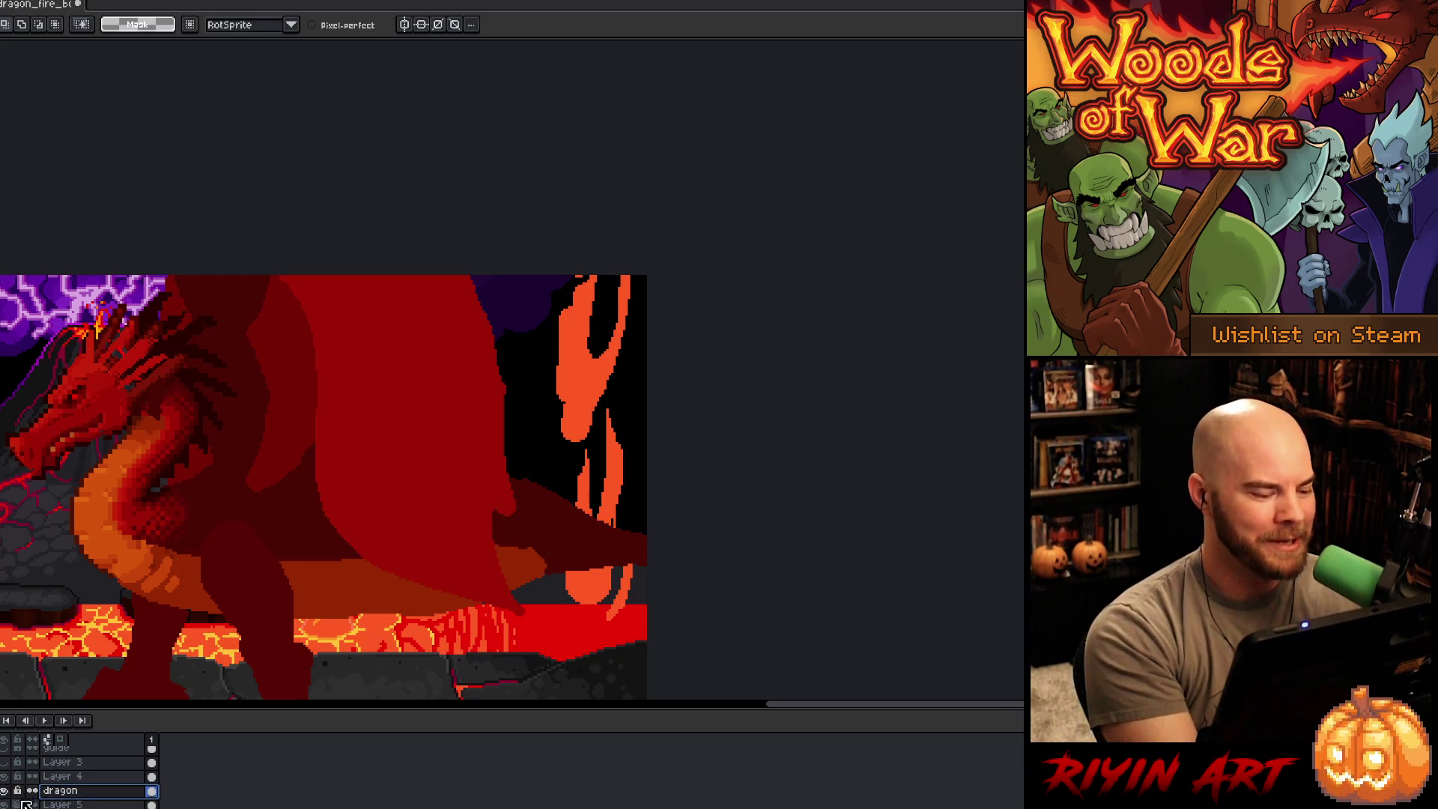
{"action": "left_click", "coordinate": [4, 790]}
{"action": "left_click", "coordinate": [4, 790]}
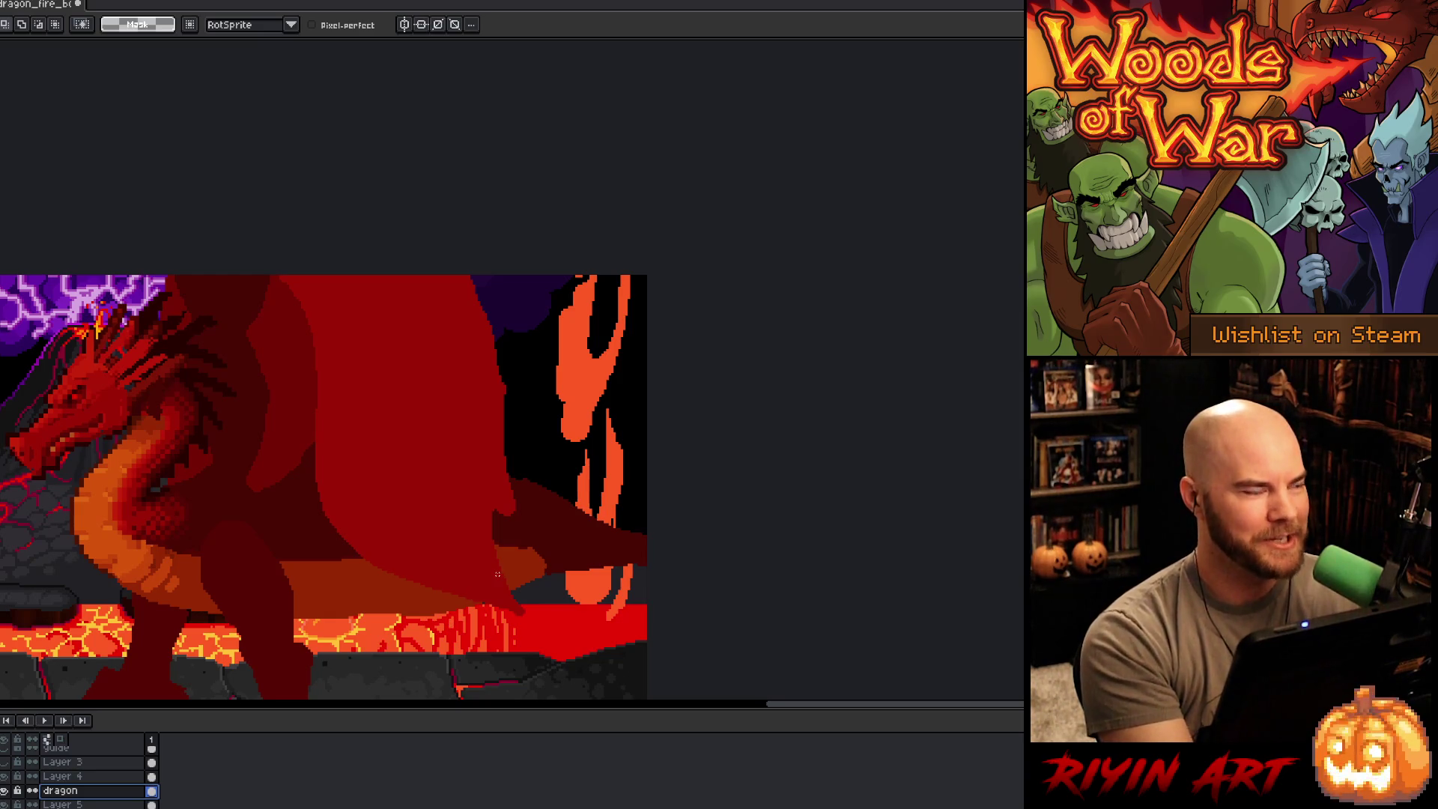
{"action": "key", "text": "b"}
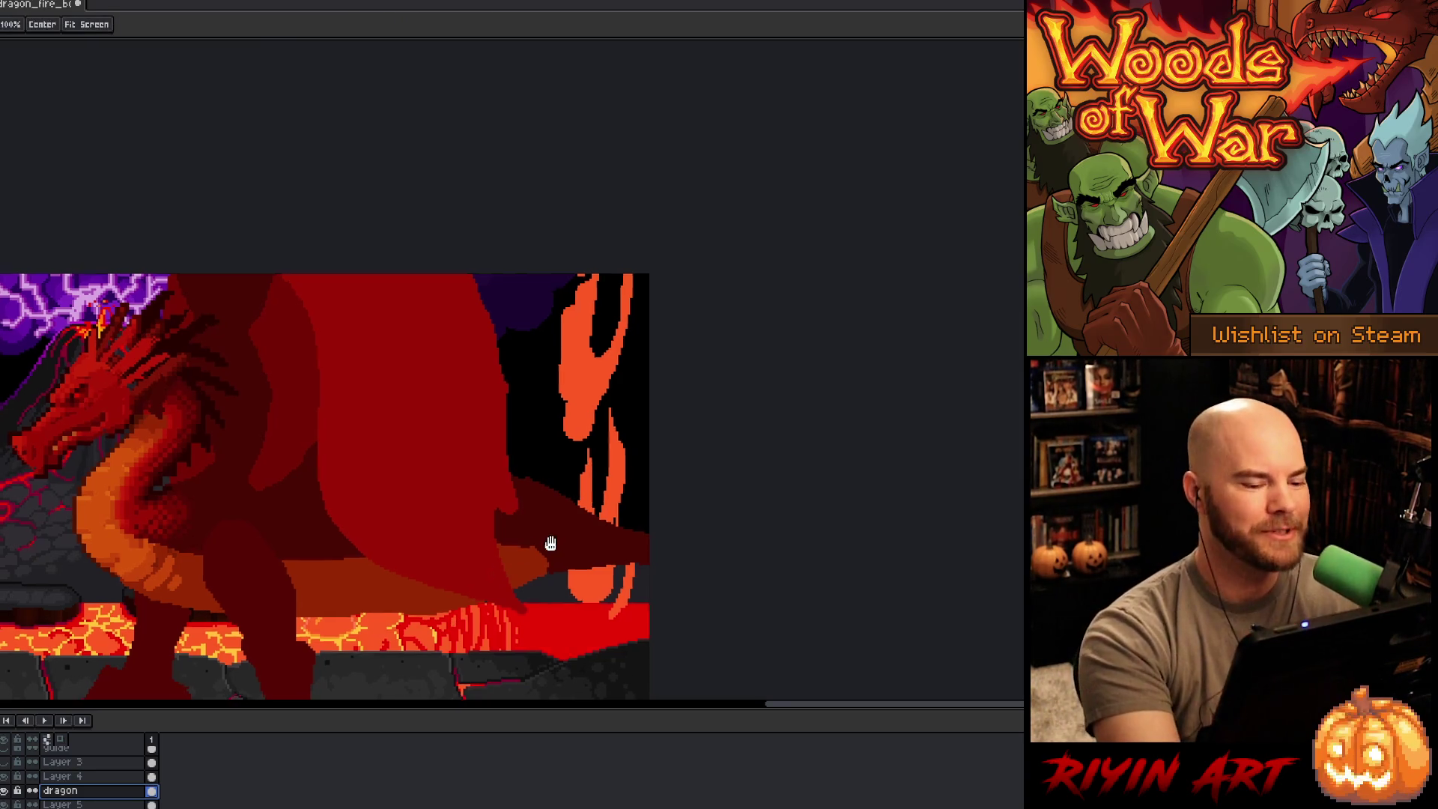
{"action": "scroll", "coordinate": [546, 545], "scroll_direction": "down", "scroll_amount": 1}
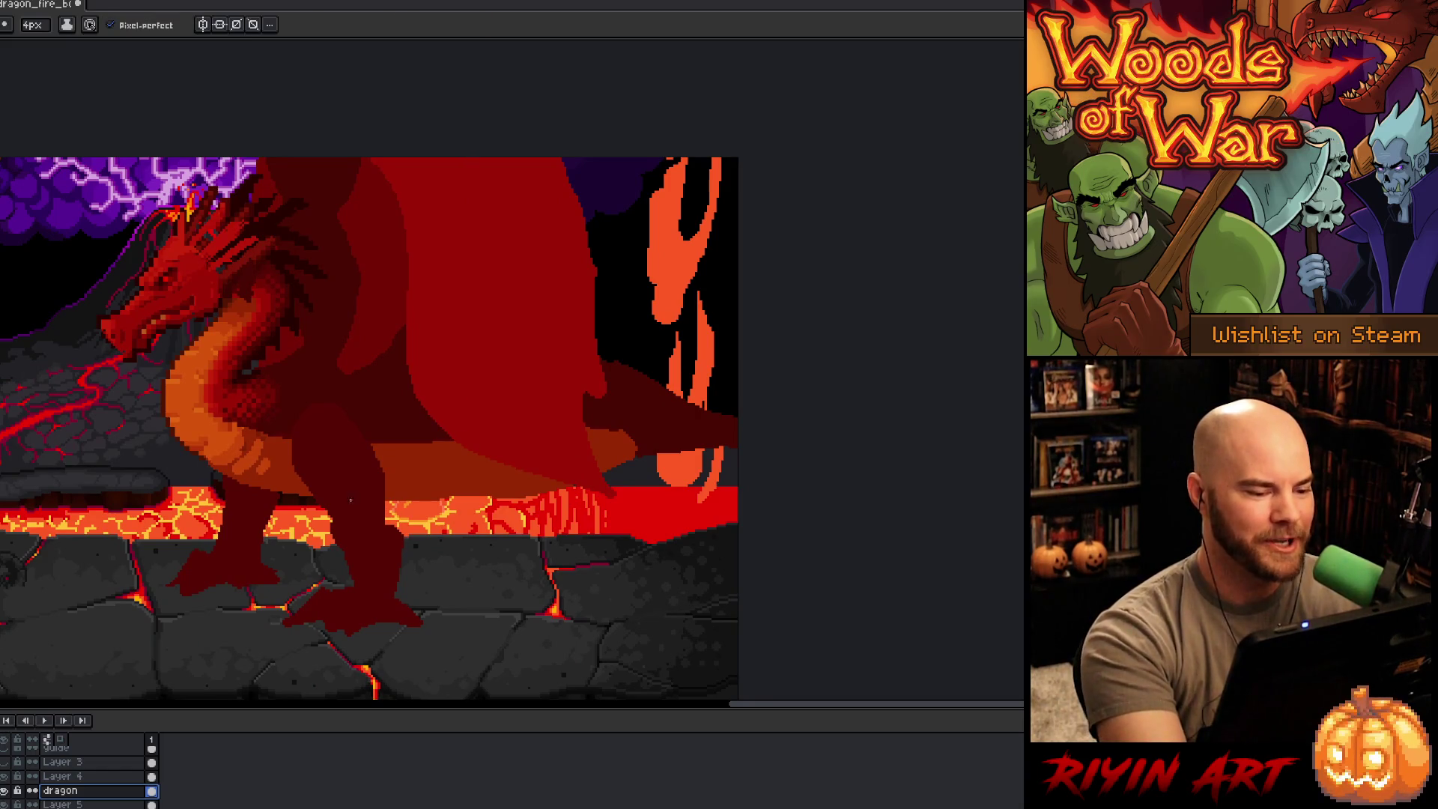
{"action": "key", "text": "i"}
{"action": "key", "text": "b"}
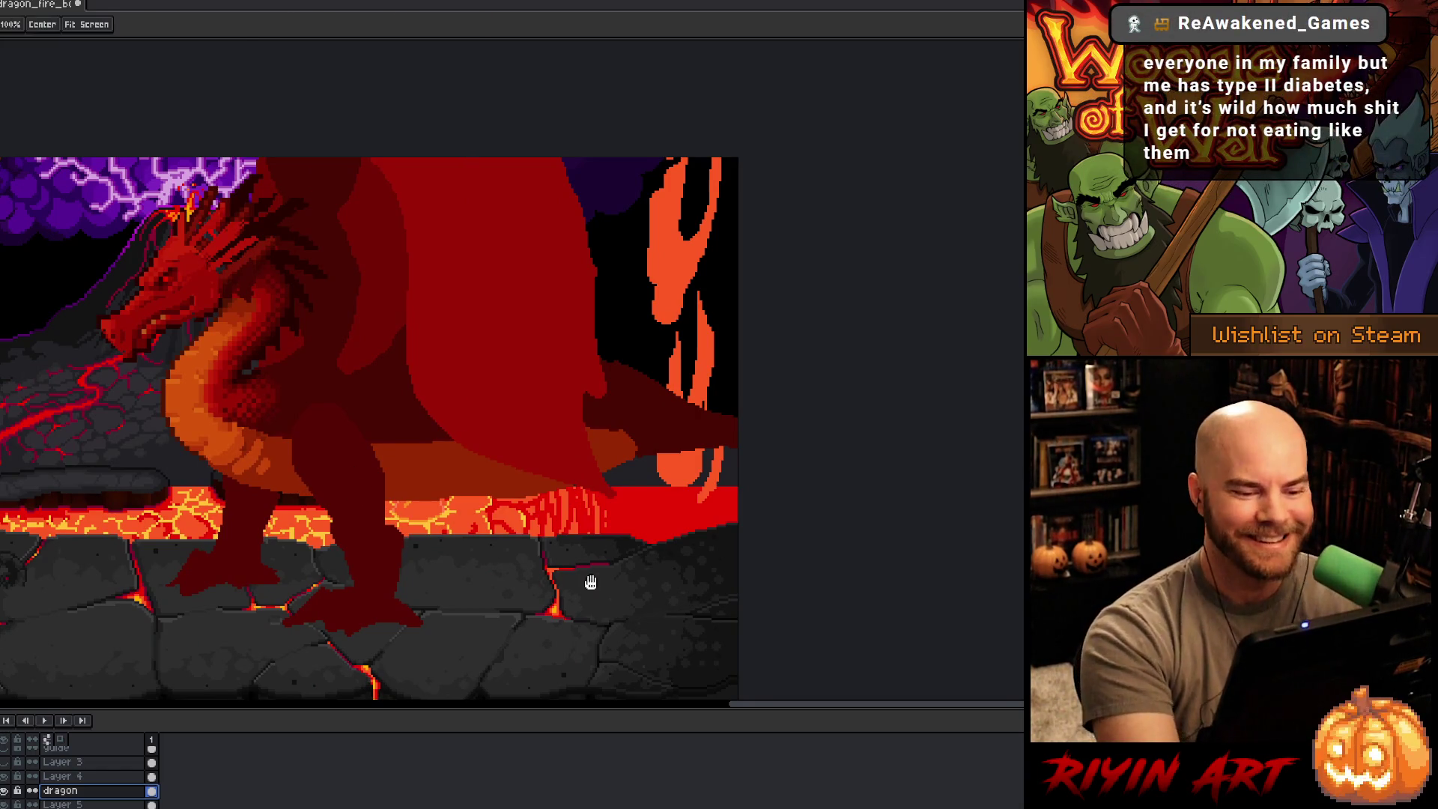
{"action": "scroll", "coordinate": [587, 581], "scroll_direction": "up", "scroll_amount": 2}
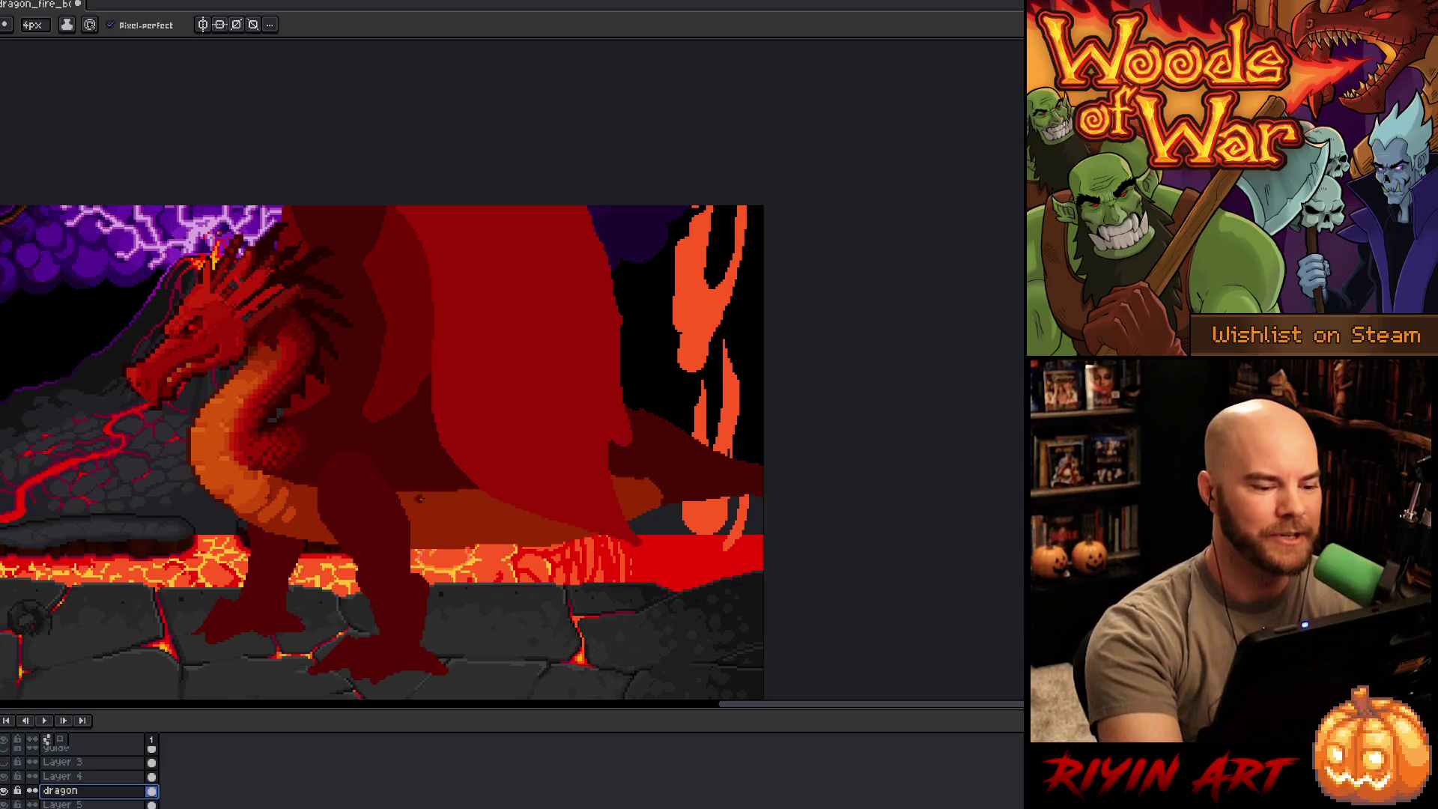
{"action": "mouse_move", "coordinate": [533, 512]}
{"action": "left_mouse_down"}
{"action": "mouse_move", "coordinate": [524, 635]}
{"action": "mouse_move", "coordinate": [468, 659]}
{"action": "mouse_move", "coordinate": [514, 663]}
{"action": "left_mouse_up"}
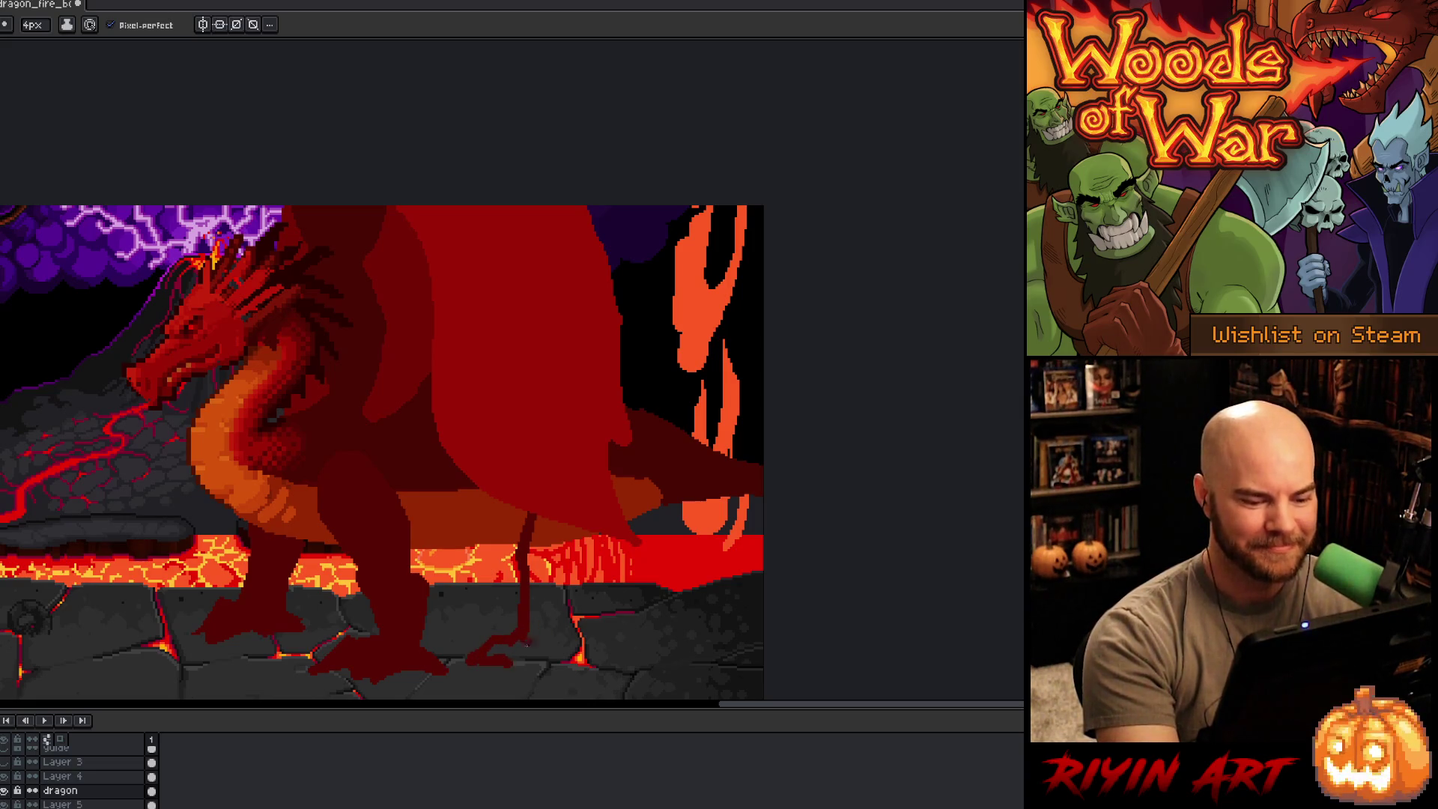
Step: Outline the far hind foot and its claws with the 4px pencil
{"action": "key", "text": "b"}
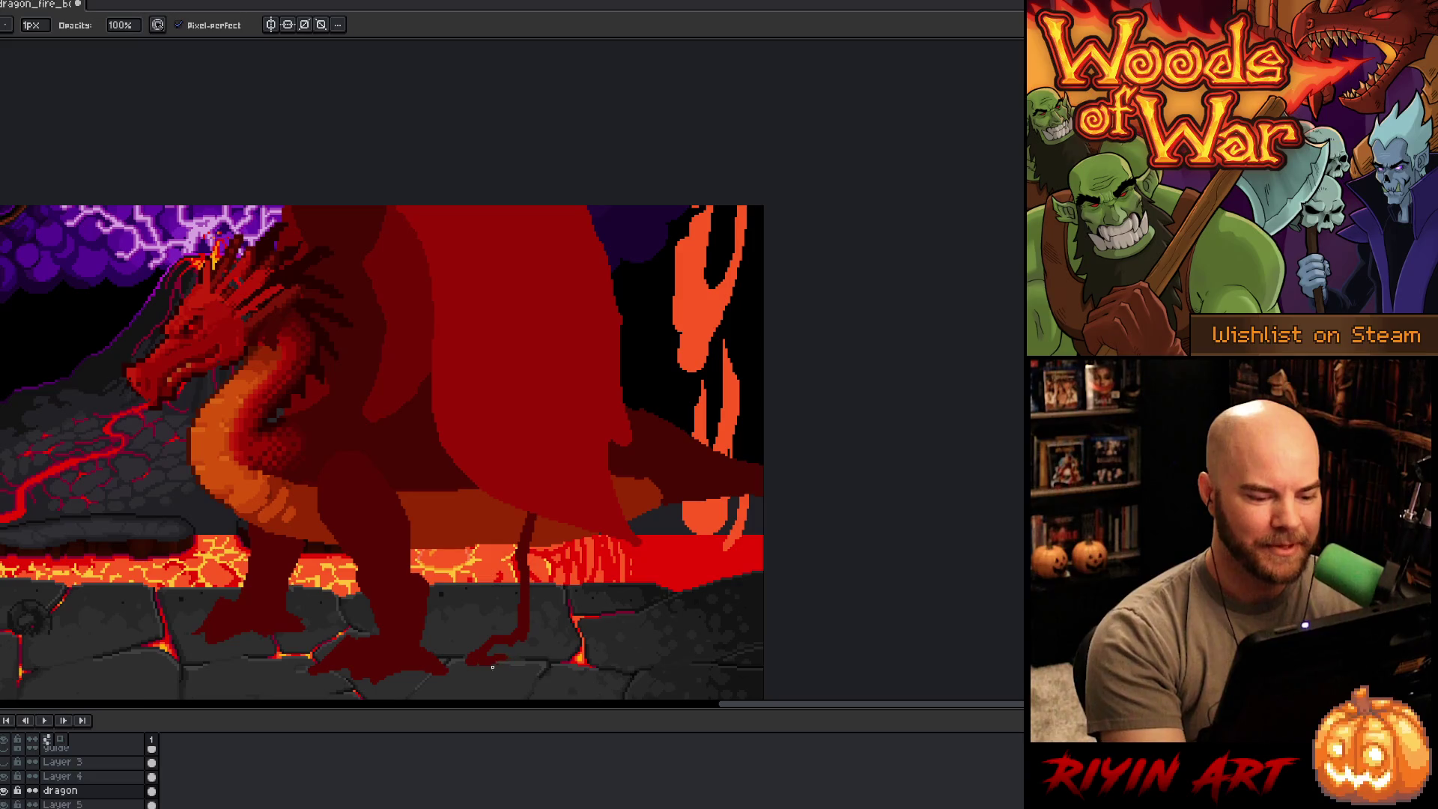
{"action": "key", "text": "b"}
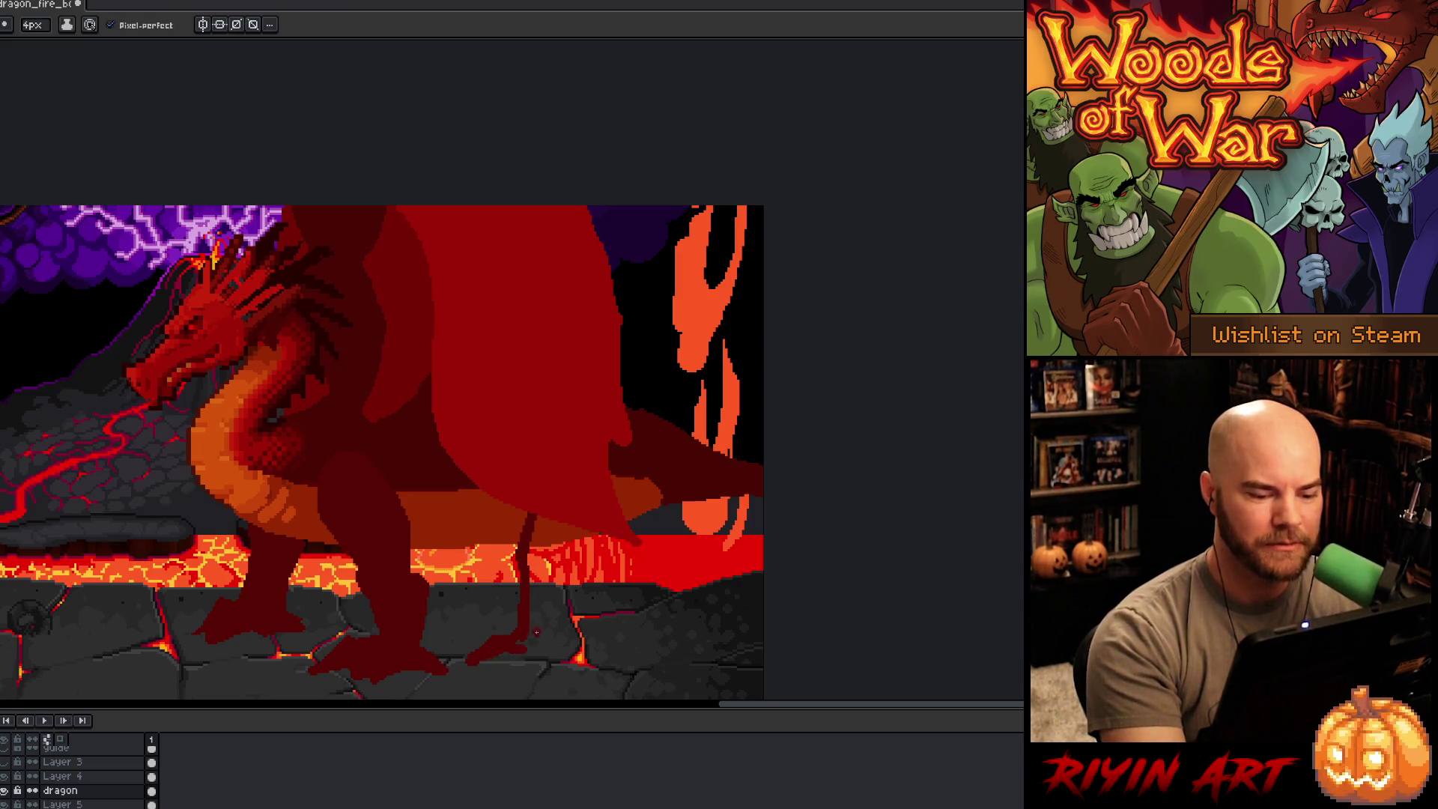
{"action": "mouse_move", "coordinate": [523, 665]}
{"action": "left_mouse_down"}
{"action": "mouse_move", "coordinate": [561, 661]}
{"action": "mouse_move", "coordinate": [550, 638]}
{"action": "mouse_move", "coordinate": [582, 590]}
{"action": "left_mouse_up"}
{"action": "key", "text": "ctrl+z"}
{"action": "mouse_move", "coordinate": [547, 648]}
{"action": "left_mouse_down"}
{"action": "mouse_move", "coordinate": [576, 584]}
{"action": "mouse_move", "coordinate": [558, 558]}
{"action": "mouse_move", "coordinate": [583, 528]}
{"action": "left_mouse_up"}
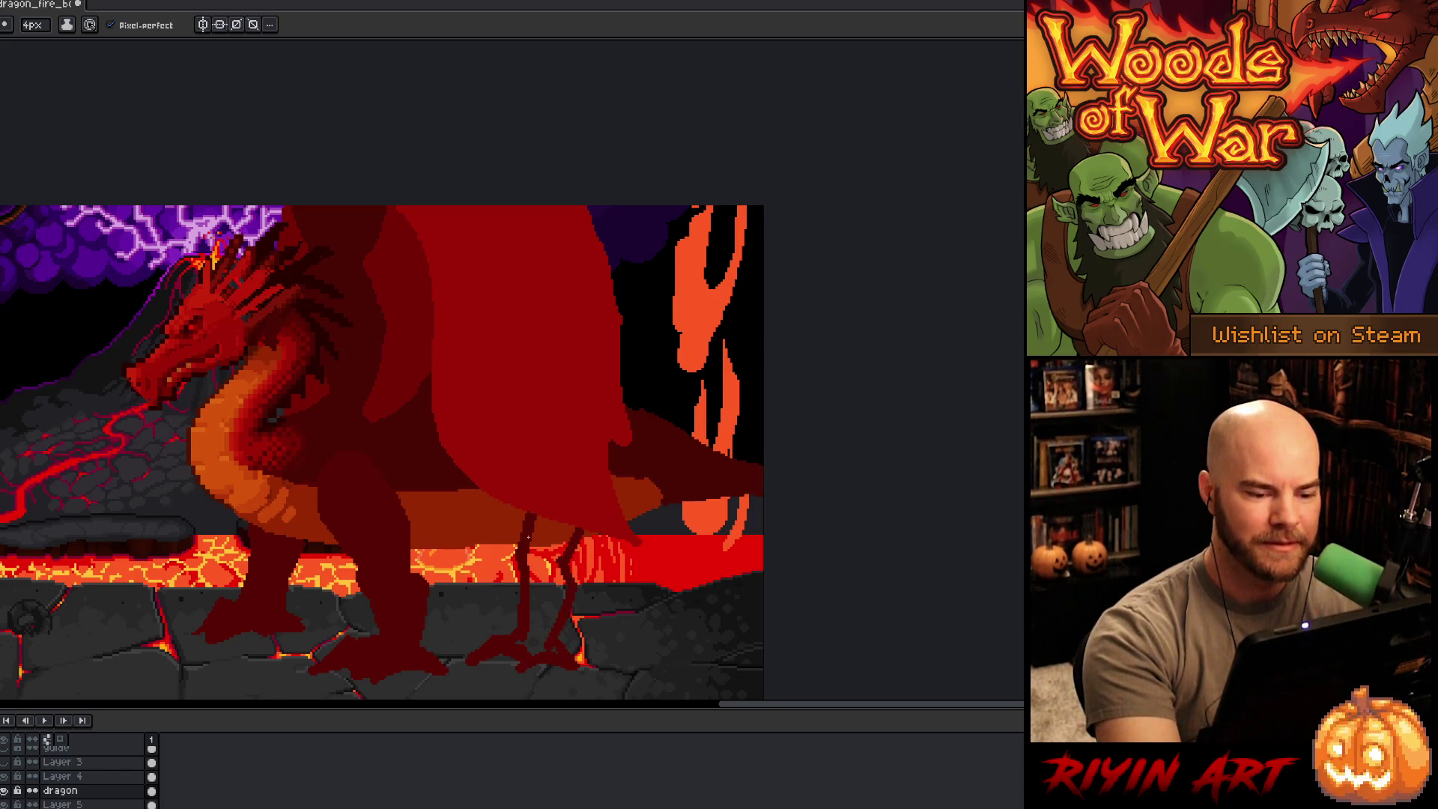
Step: Fill the far hind leg and the orange gap at its top dark red, then rework the toe
{"action": "key", "text": "g"}
{"action": "left_click", "coordinate": [556, 590]}
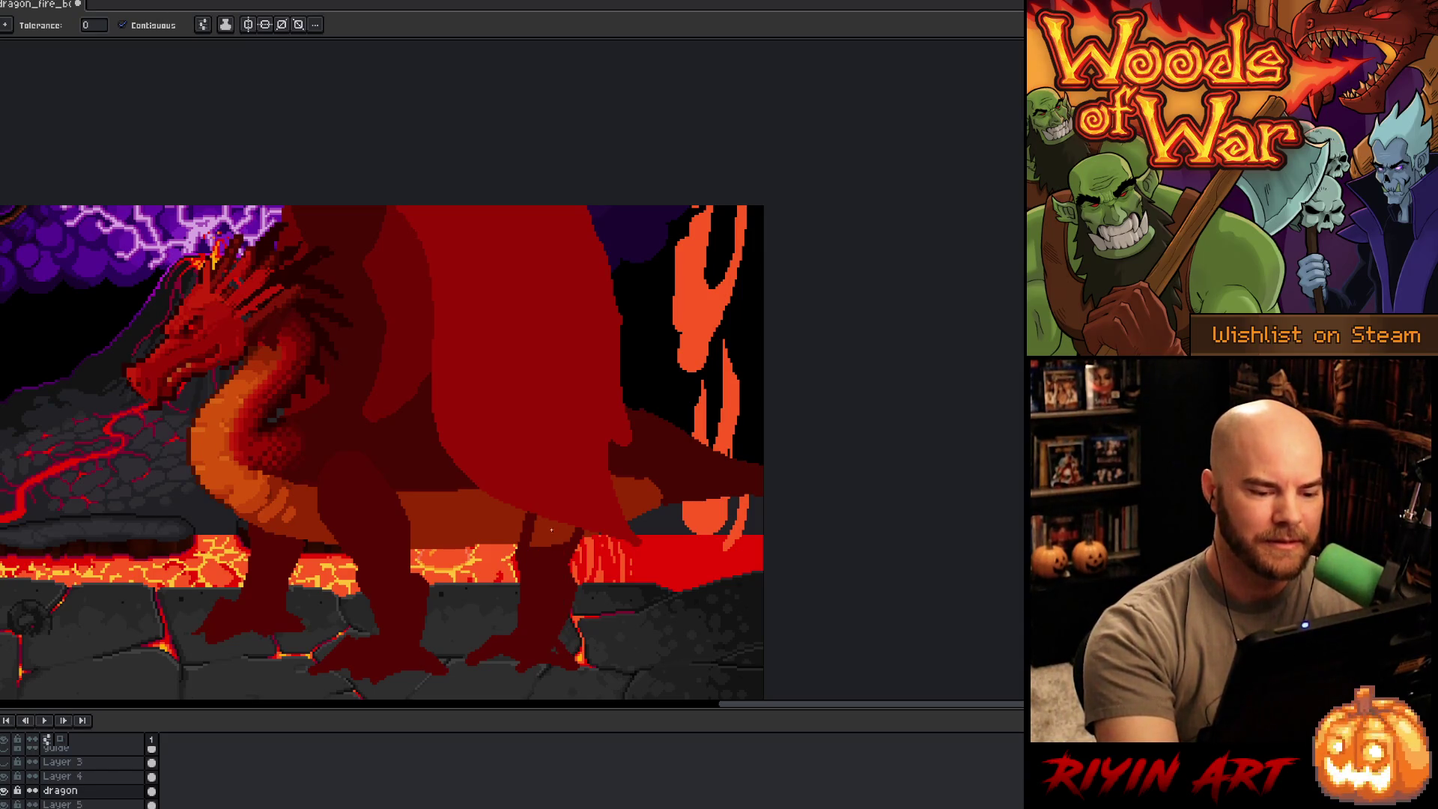
{"action": "left_click", "coordinate": [550, 529]}
{"action": "key", "text": "b"}
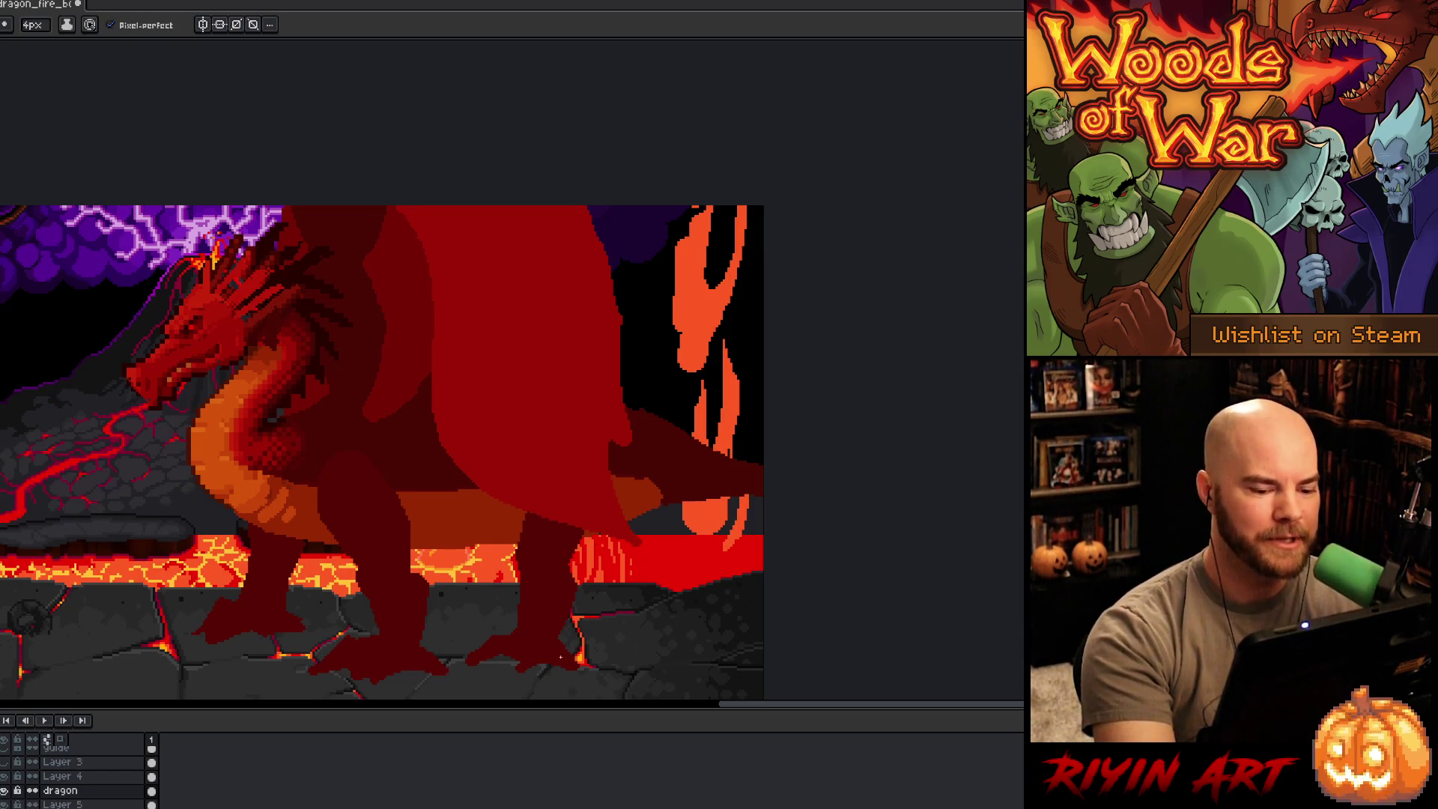
{"action": "left_click_drag", "start_coordinate": [520, 657], "coordinate": [505, 681]}
{"action": "key", "text": "ctrl+z"}
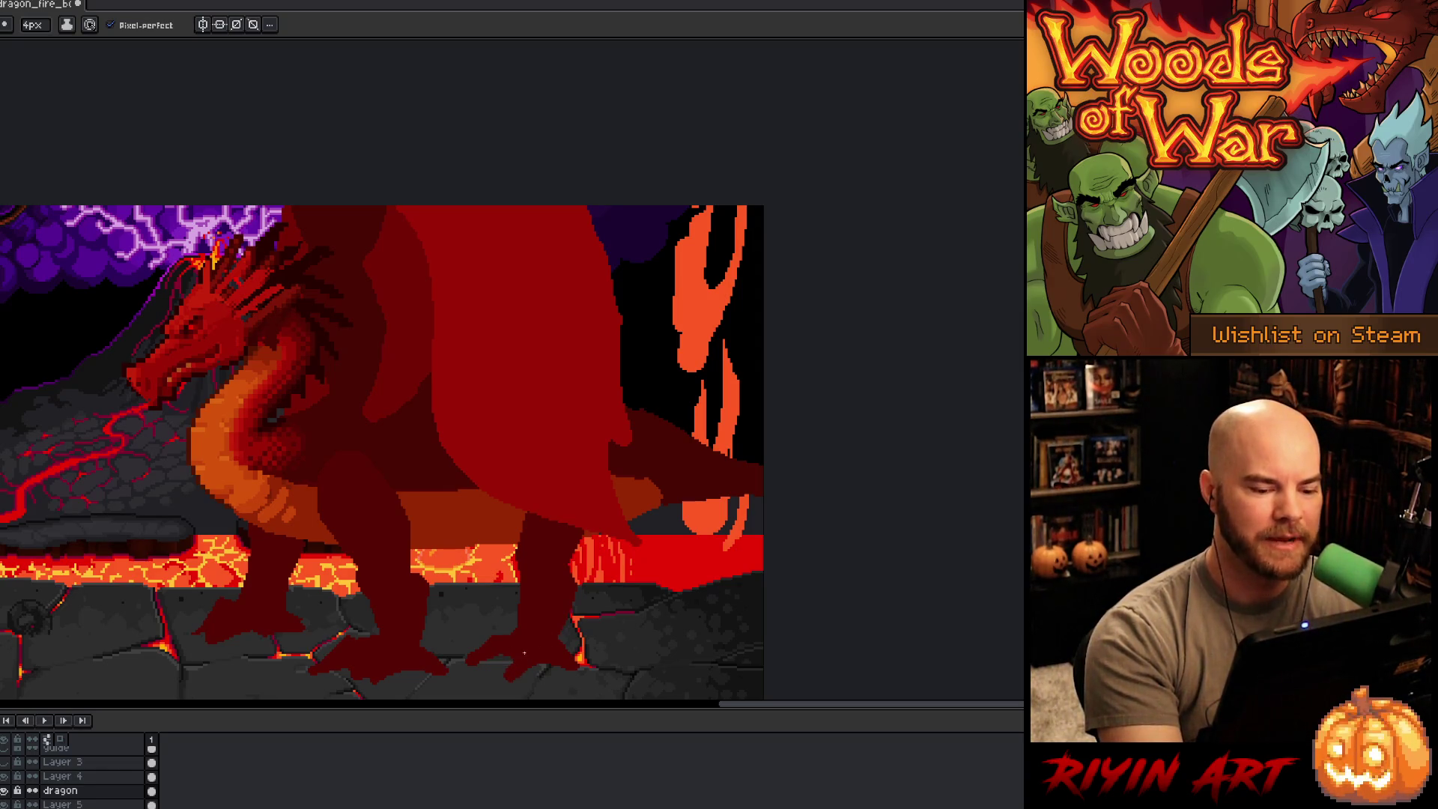
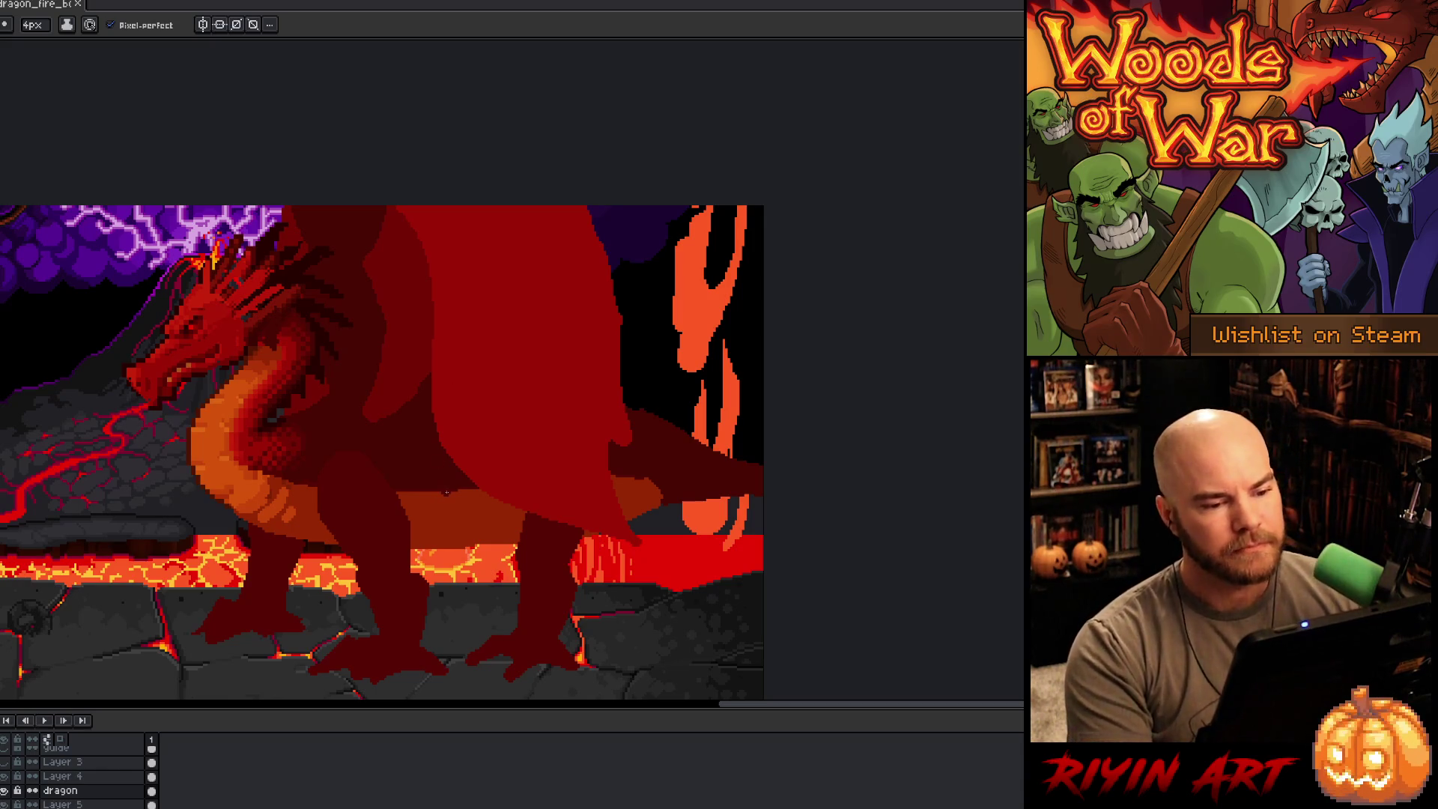
Step: Toggle the dragon layer's visibility, then pan the canvas right to reveal the skull tree
{"action": "left_click", "coordinate": [4, 792]}
{"action": "left_click", "coordinate": [4, 791]}
{"action": "key", "text": "v"}
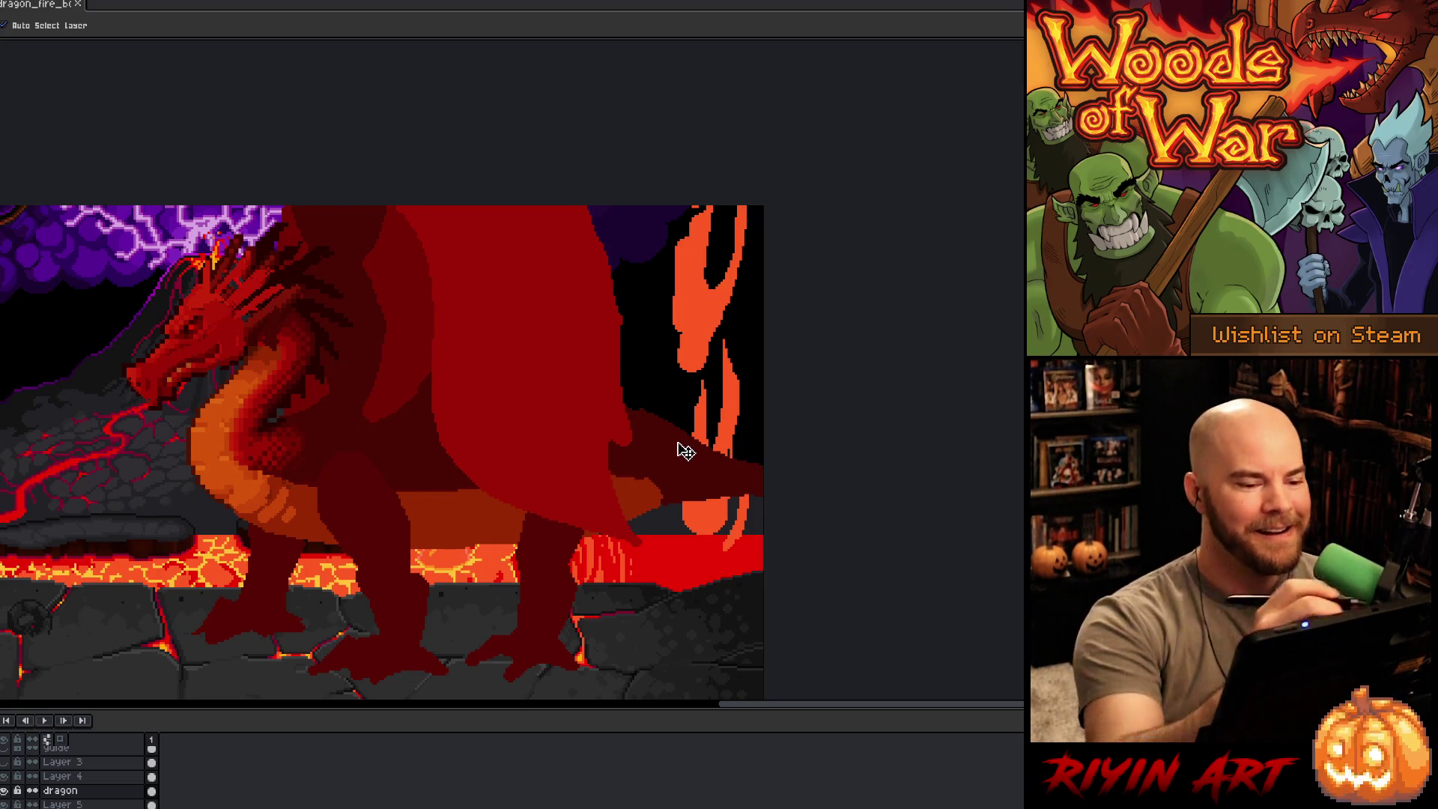
{"action": "key", "text": "b"}
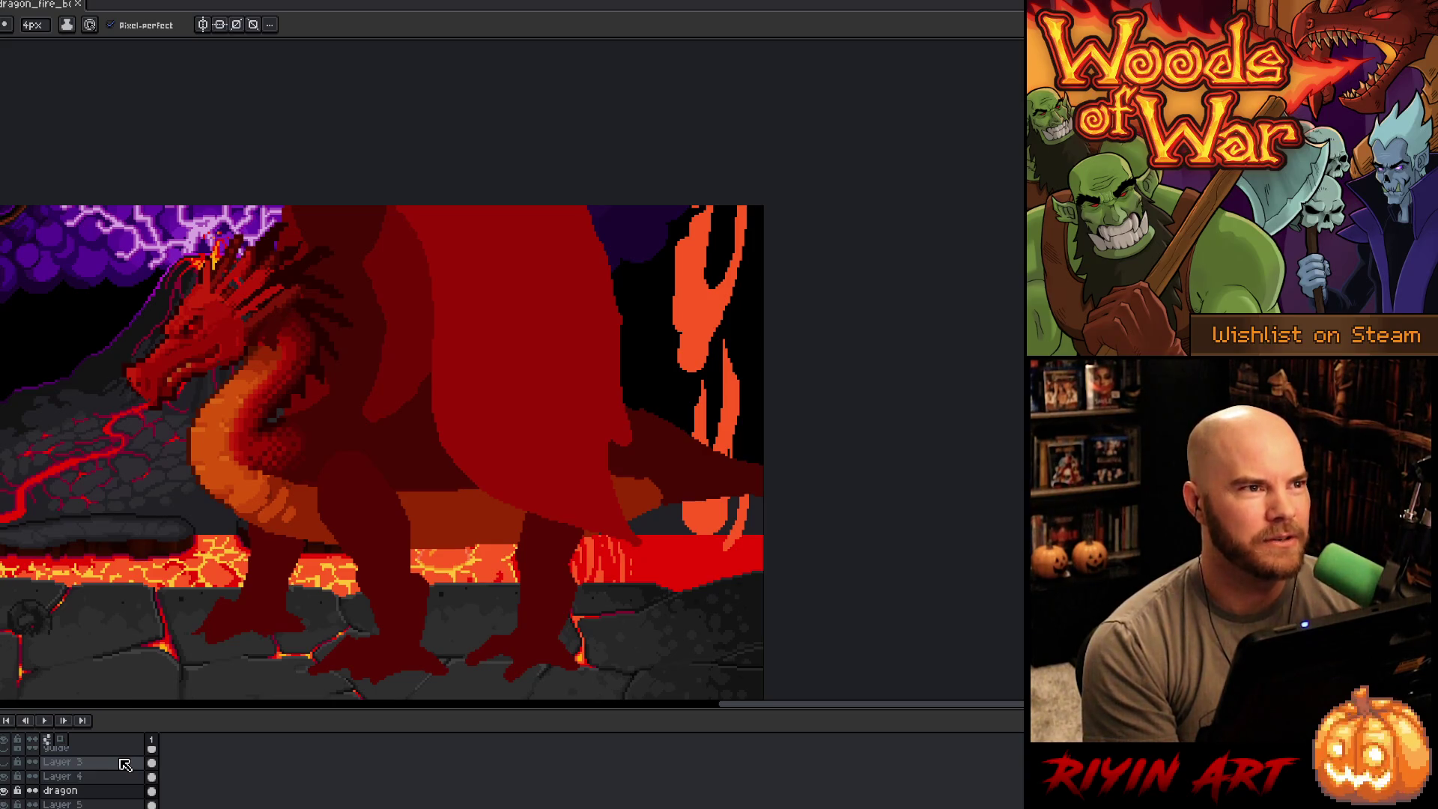
{"action": "mouse_move", "coordinate": [250, 580]}
{"action": "left_mouse_down"}
{"action": "mouse_move", "coordinate": [714, 543]}
{"action": "mouse_move", "coordinate": [581, 559]}
{"action": "mouse_move", "coordinate": [605, 560]}
{"action": "mouse_move", "coordinate": [597, 536]}
{"action": "left_mouse_up"}
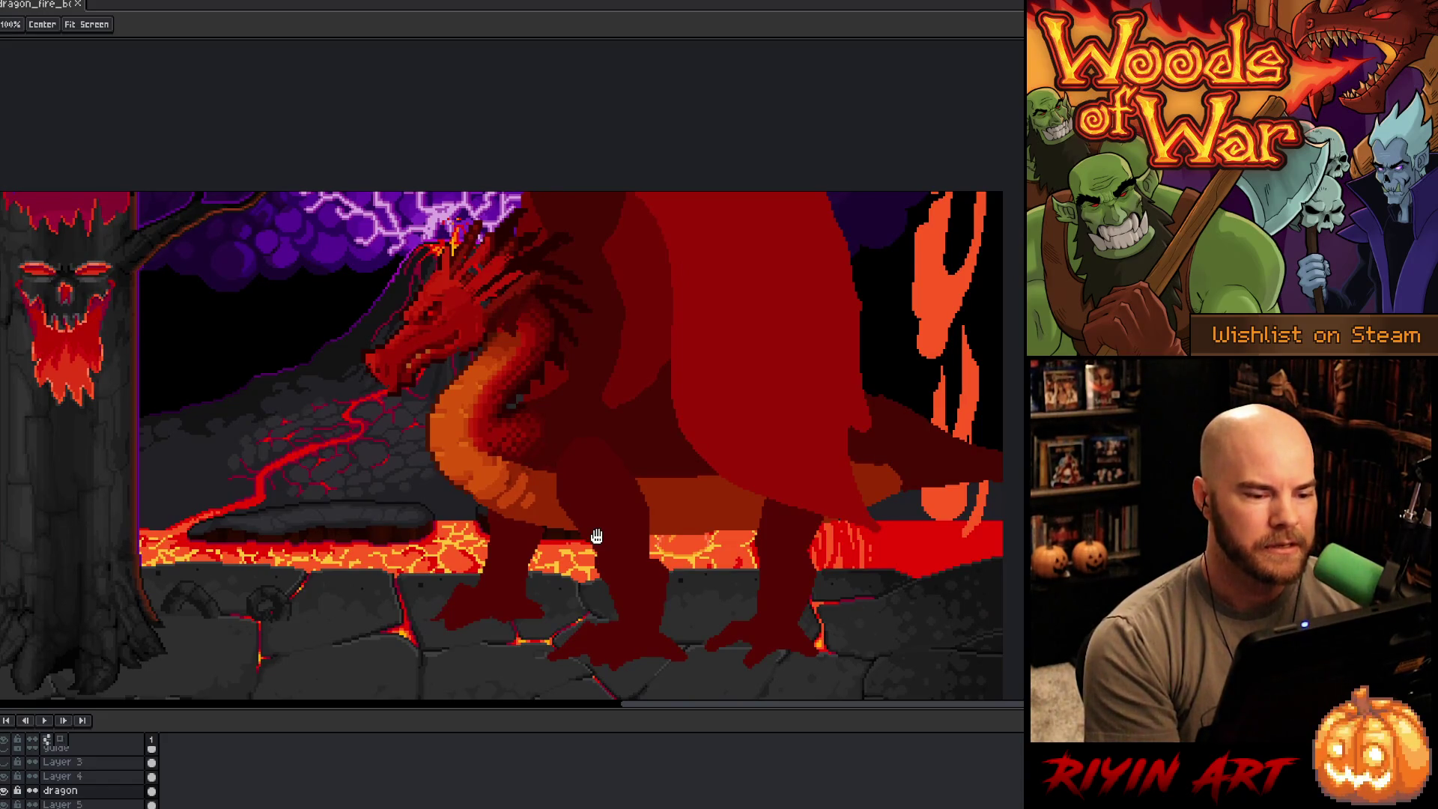
Step: Sample a colour from the canvas and pan the view right and up
{"action": "key", "text": "b"}
{"action": "left_click", "coordinate": [507, 402], "text": "alt"}
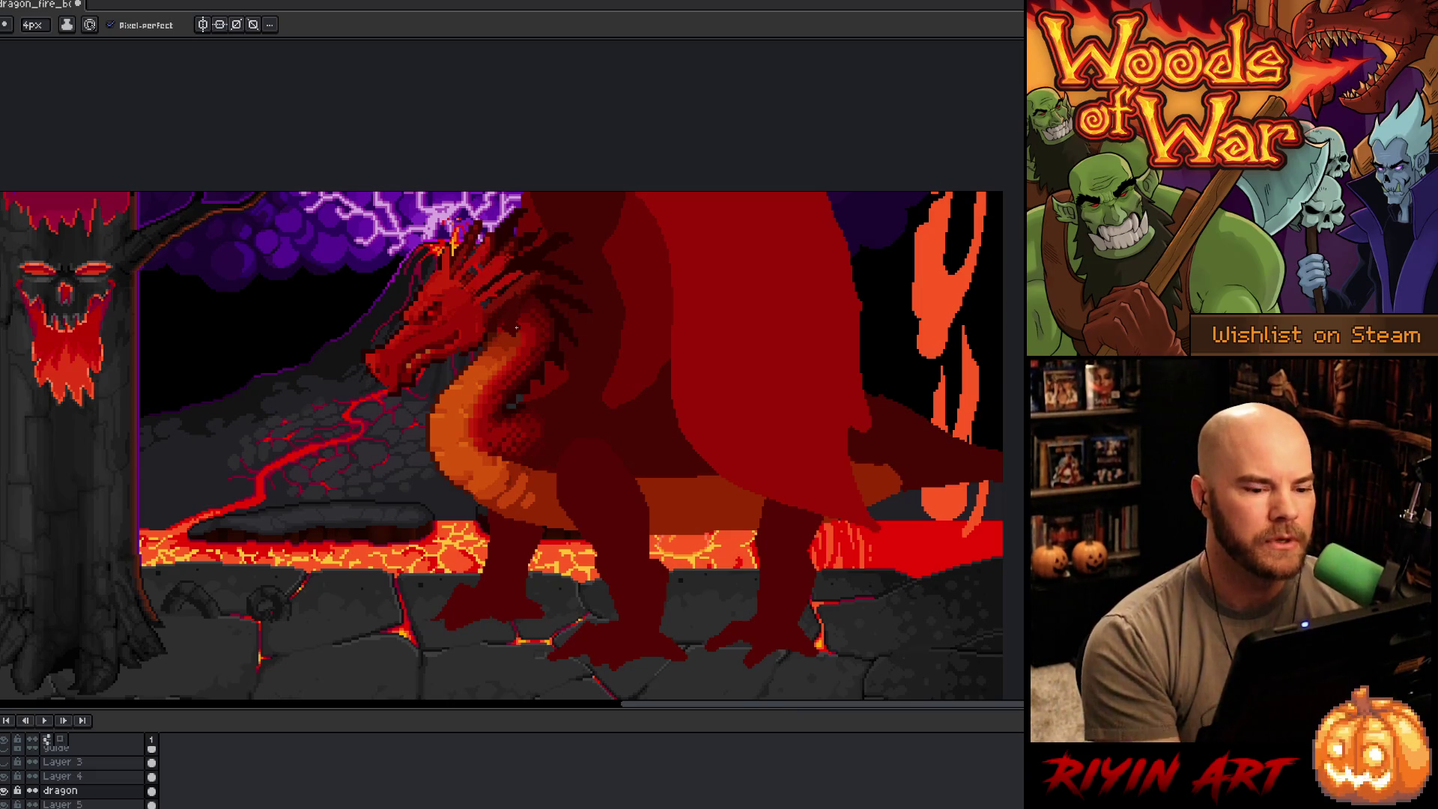
{"action": "key", "text": "h"}
{"action": "mouse_move", "coordinate": [196, 588]}
{"action": "left_mouse_down"}
{"action": "mouse_move", "coordinate": [367, 595]}
{"action": "mouse_move", "coordinate": [436, 536]}
{"action": "mouse_move", "coordinate": [417, 539]}
{"action": "mouse_move", "coordinate": [539, 536]}
{"action": "mouse_move", "coordinate": [313, 555]}
{"action": "mouse_move", "coordinate": [420, 539]}
{"action": "left_mouse_up"}
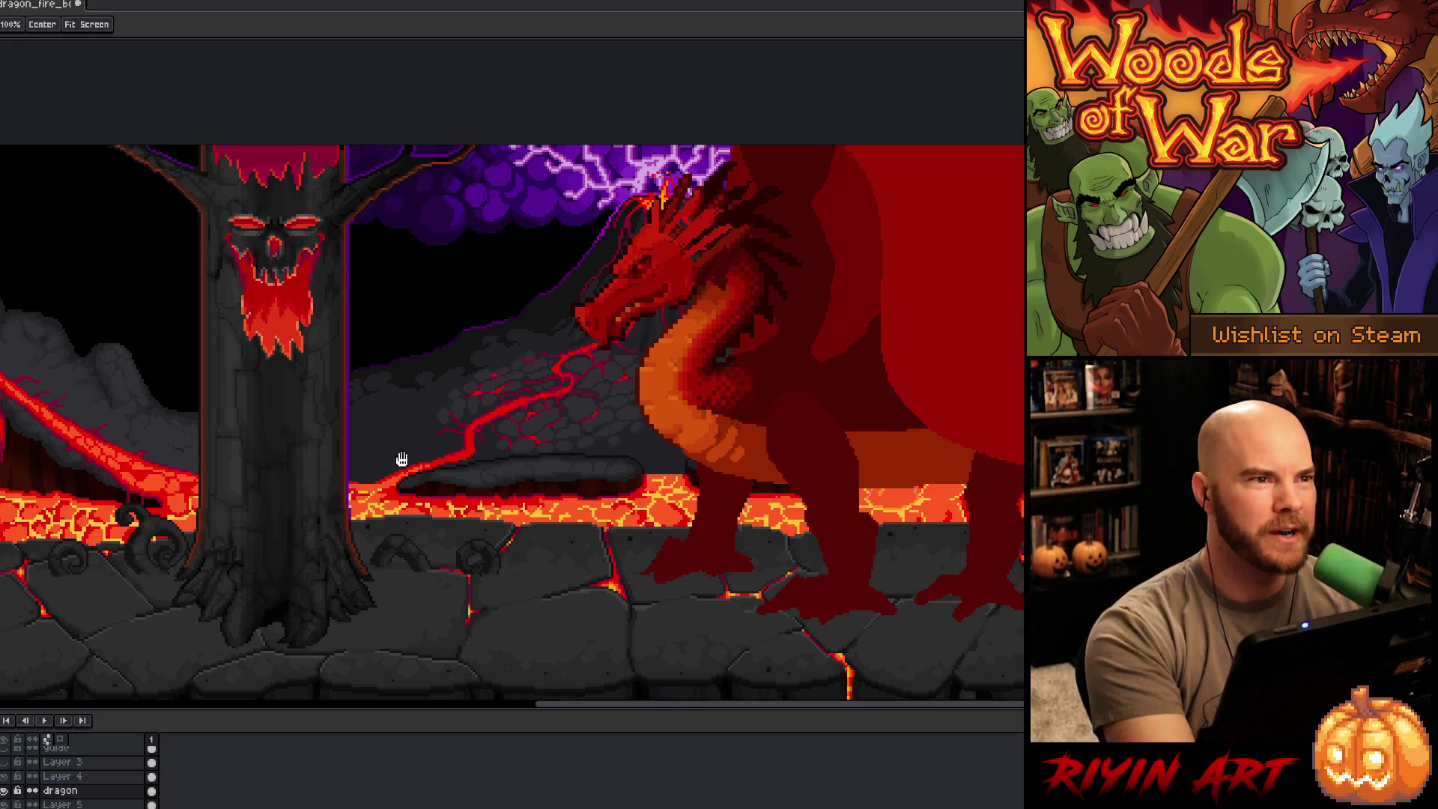
Step: Draw trial dark-red strokes near the leg, undo them, and select Layer 4, dragon and Layer 5
{"action": "key", "text": "b"}
{"action": "left_click_drag", "start_coordinate": [425, 597], "coordinate": [422, 468]}
{"action": "mouse_move", "coordinate": [665, 595]}
{"action": "left_mouse_down"}
{"action": "mouse_move", "coordinate": [640, 591]}
{"action": "mouse_move", "coordinate": [659, 503]}
{"action": "mouse_move", "coordinate": [672, 524]}
{"action": "left_mouse_up"}
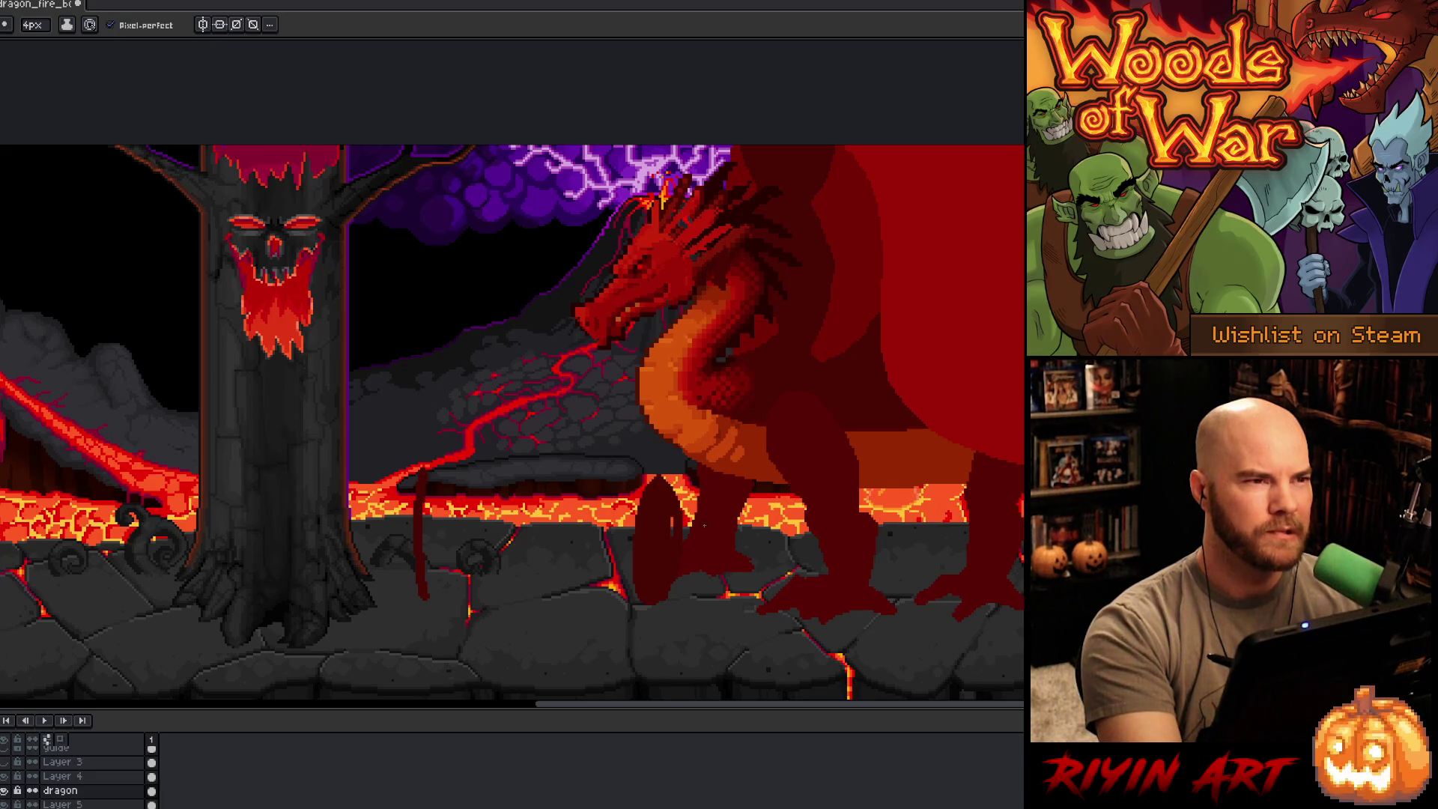
{"action": "key", "text": "ctrl+z"}
{"action": "key", "text": "ctrl+z"}
{"action": "mouse_move", "coordinate": [594, 520]}
{"action": "left_mouse_down"}
{"action": "mouse_move", "coordinate": [498, 489]}
{"action": "mouse_move", "coordinate": [565, 503]}
{"action": "mouse_move", "coordinate": [559, 546]}
{"action": "left_mouse_up"}
{"action": "scroll", "coordinate": [543, 547], "scroll_direction": "left", "scroll_amount": 5}
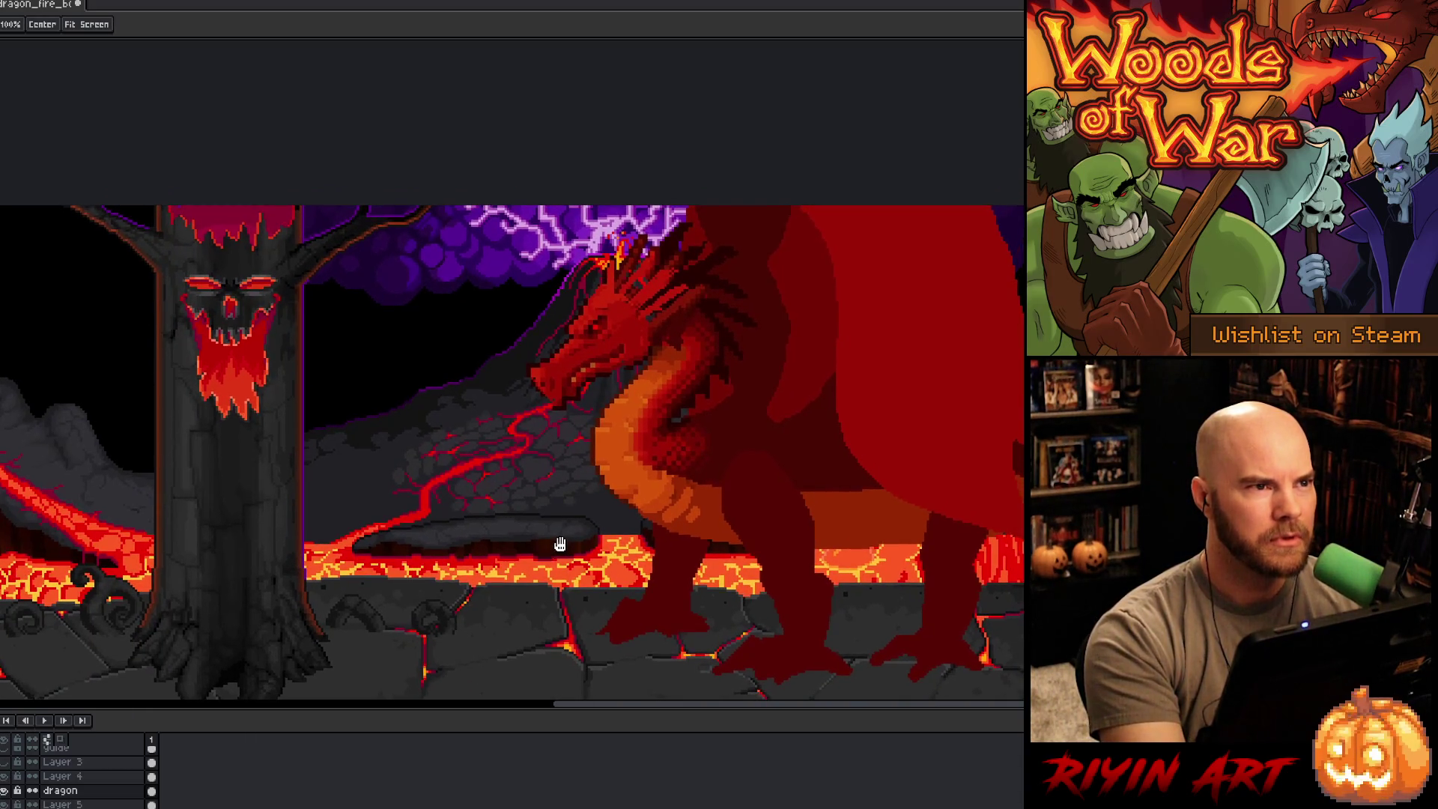
{"action": "key", "text": "b"}
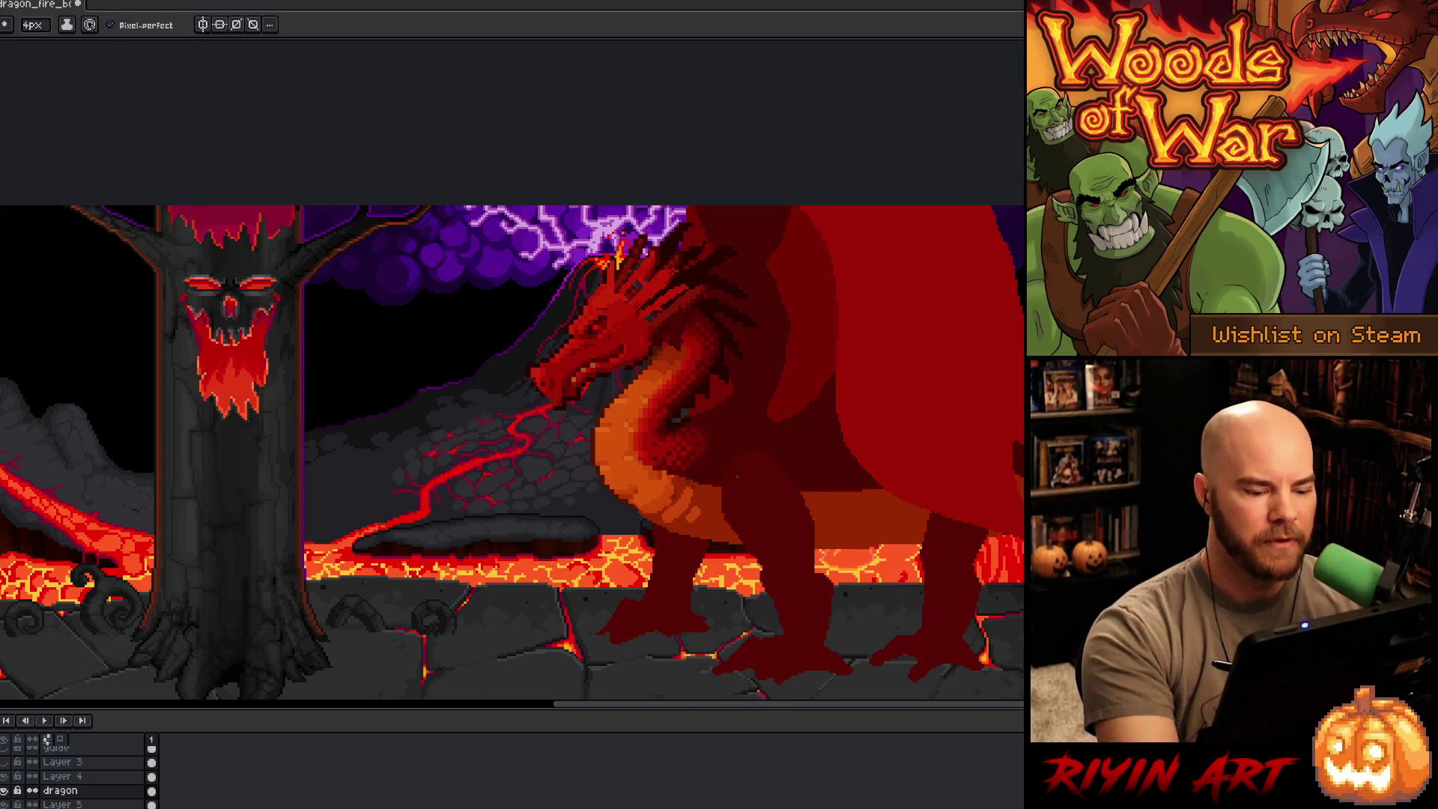
{"action": "left_click_drag", "start_coordinate": [60, 775], "coordinate": [60, 803]}
Step: Add Layer 6 to the selection and move the dragon's layers about 50 px right
{"action": "key", "text": "v"}
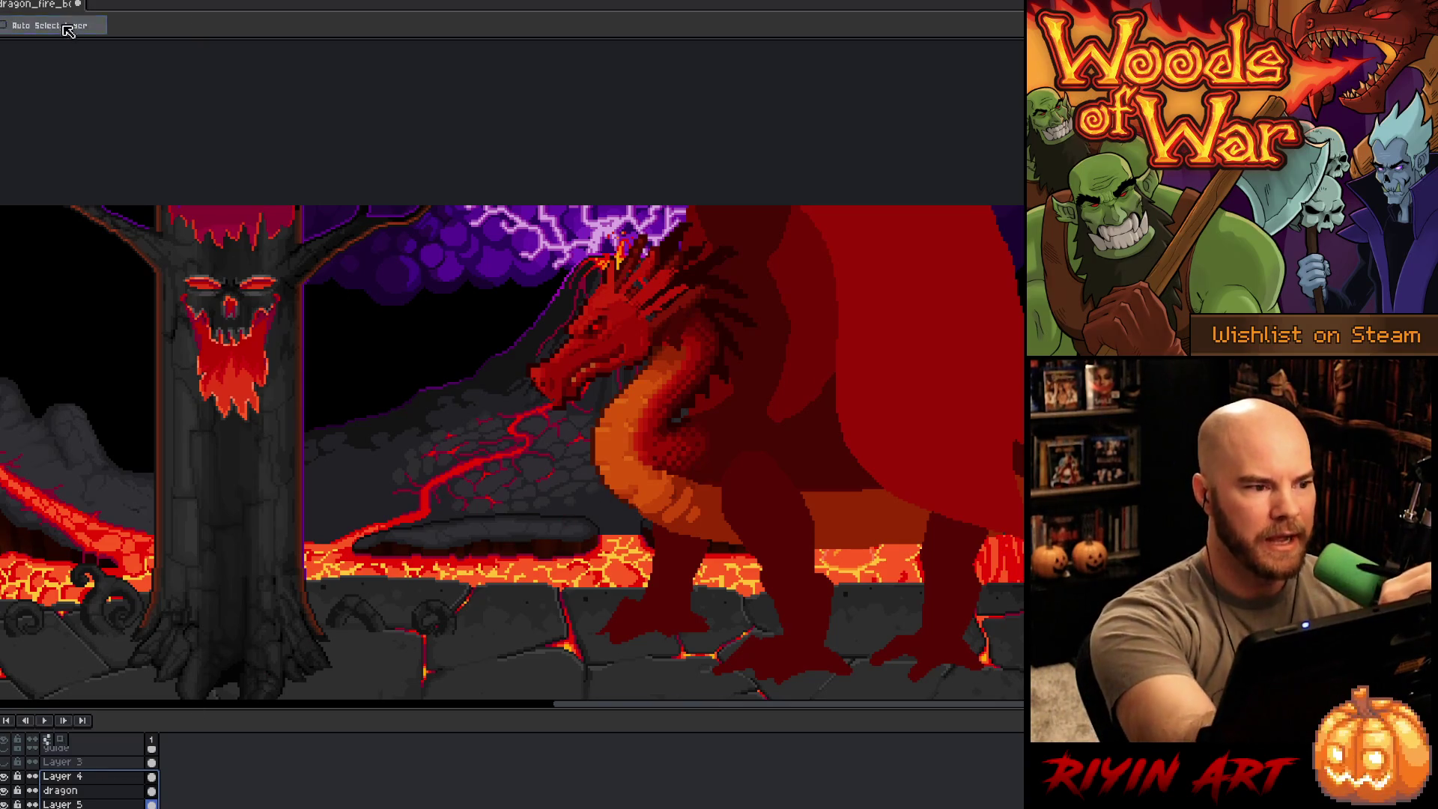
{"action": "left_click_drag", "start_coordinate": [671, 488], "coordinate": [721, 482]}
{"action": "key", "text": "ctrl+z"}
{"action": "scroll", "coordinate": [100, 794], "scroll_direction": "down", "scroll_amount": 1}
{"action": "scroll", "coordinate": [100, 799], "scroll_direction": "down", "scroll_amount": 1}
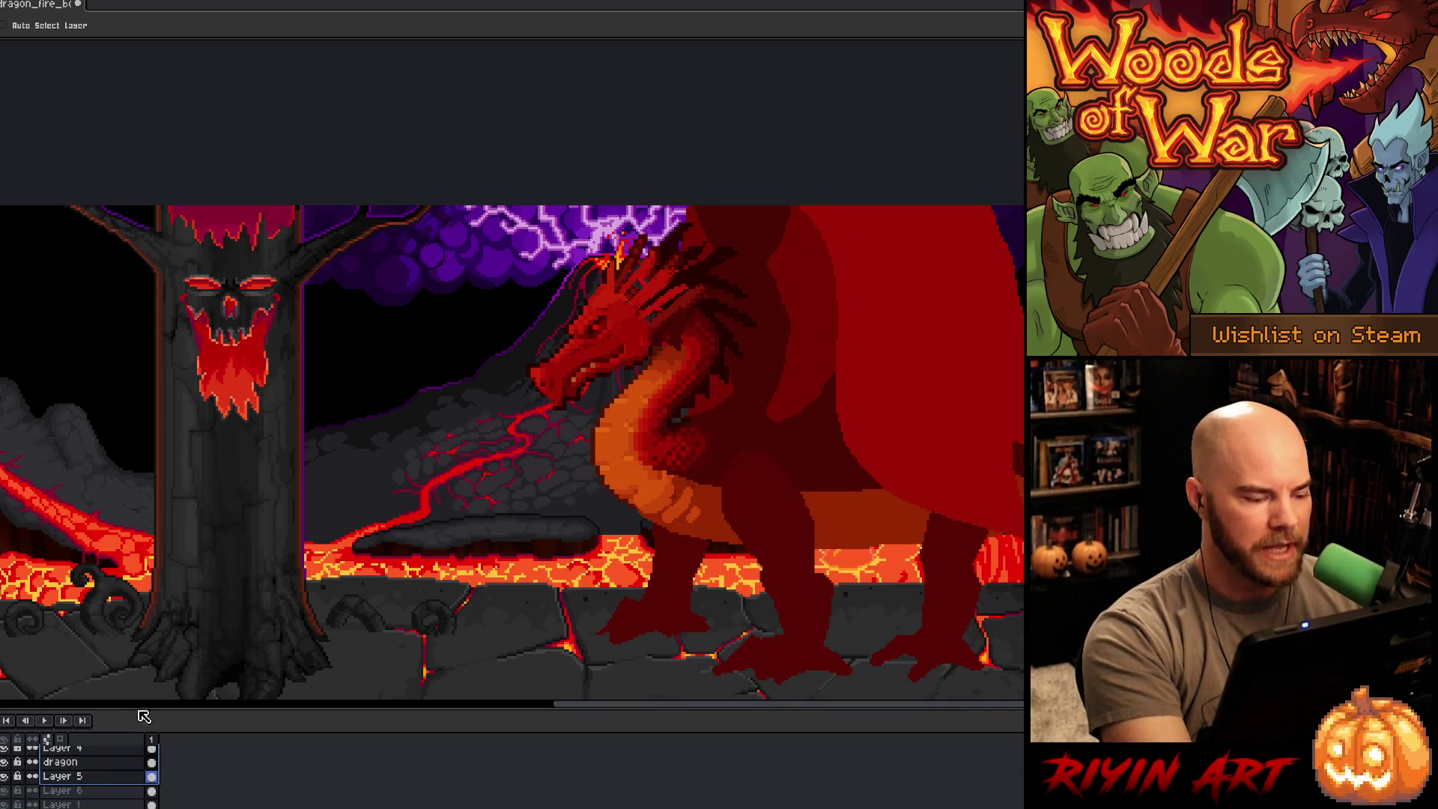
{"action": "left_click_drag", "start_coordinate": [140, 710], "coordinate": [140, 680]}
{"action": "left_click_drag", "start_coordinate": [95, 784], "coordinate": [93, 741]}
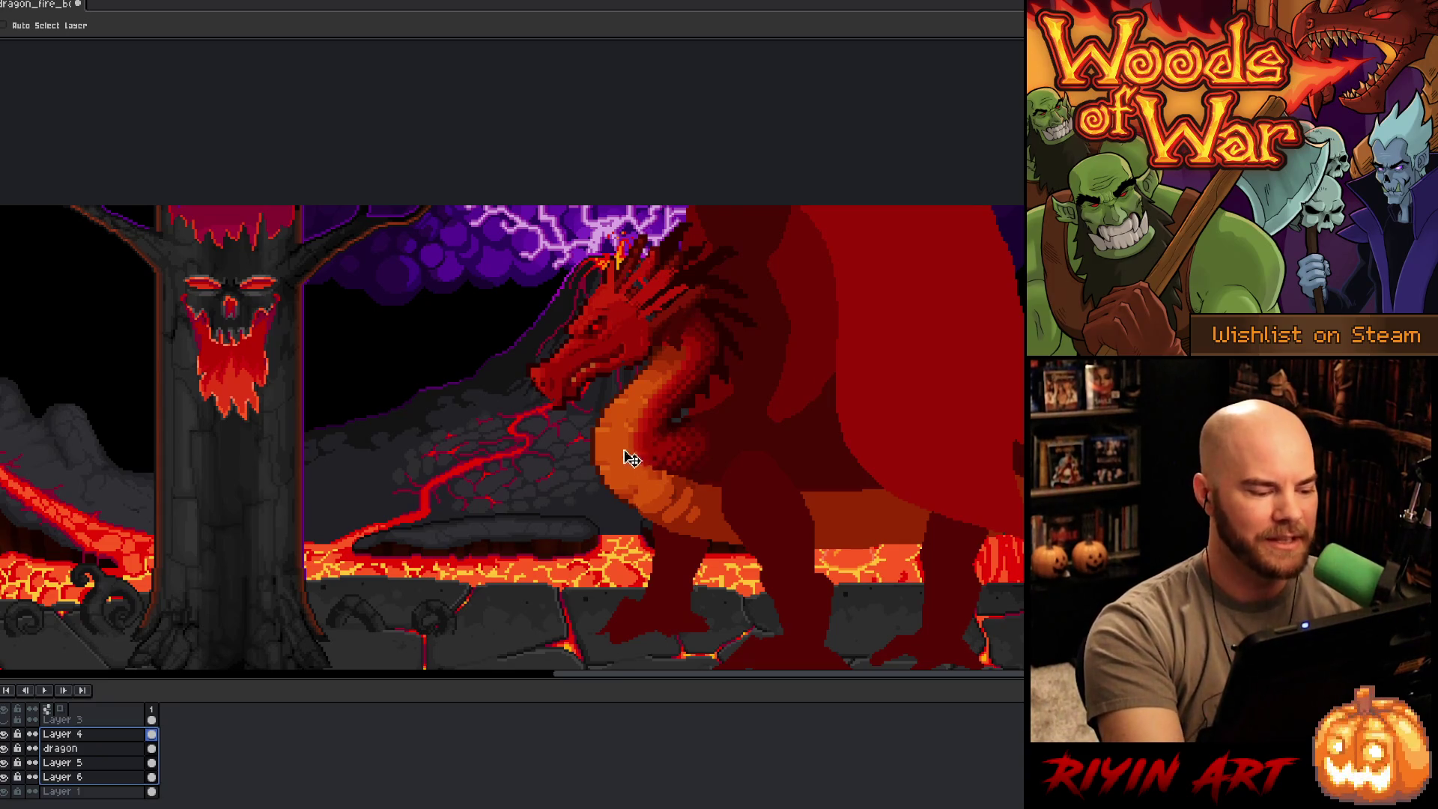
{"action": "left_click_drag", "start_coordinate": [664, 485], "coordinate": [711, 492]}
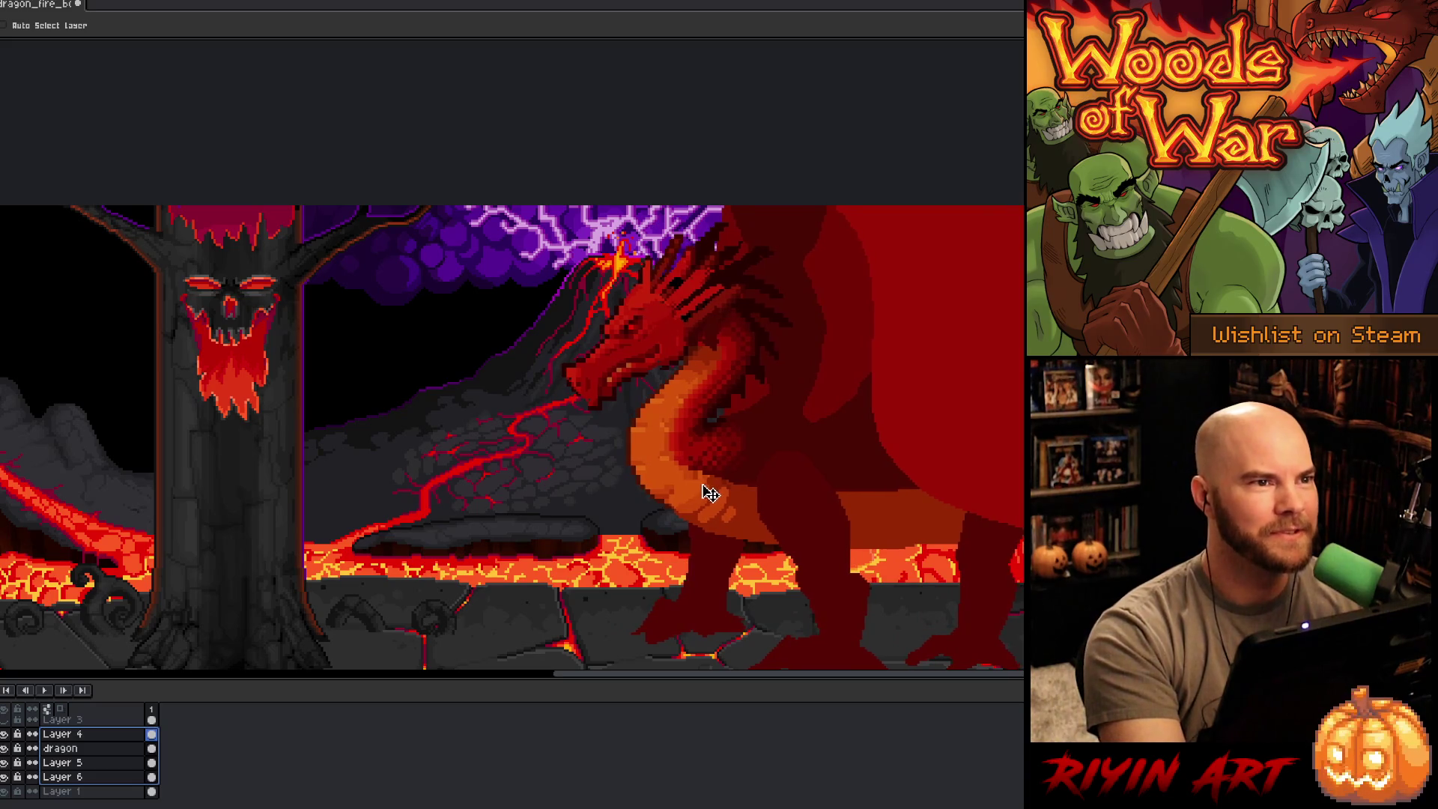
Step: Recentre the scene, check the layer's edge distances, and save the file
{"action": "key", "text": "space"}
{"action": "mouse_move", "coordinate": [701, 582]}
{"action": "left_mouse_down"}
{"action": "mouse_move", "coordinate": [607, 533]}
{"action": "mouse_move", "coordinate": [569, 464]}
{"action": "mouse_move", "coordinate": [557, 509]}
{"action": "mouse_move", "coordinate": [569, 502]}
{"action": "left_mouse_up"}
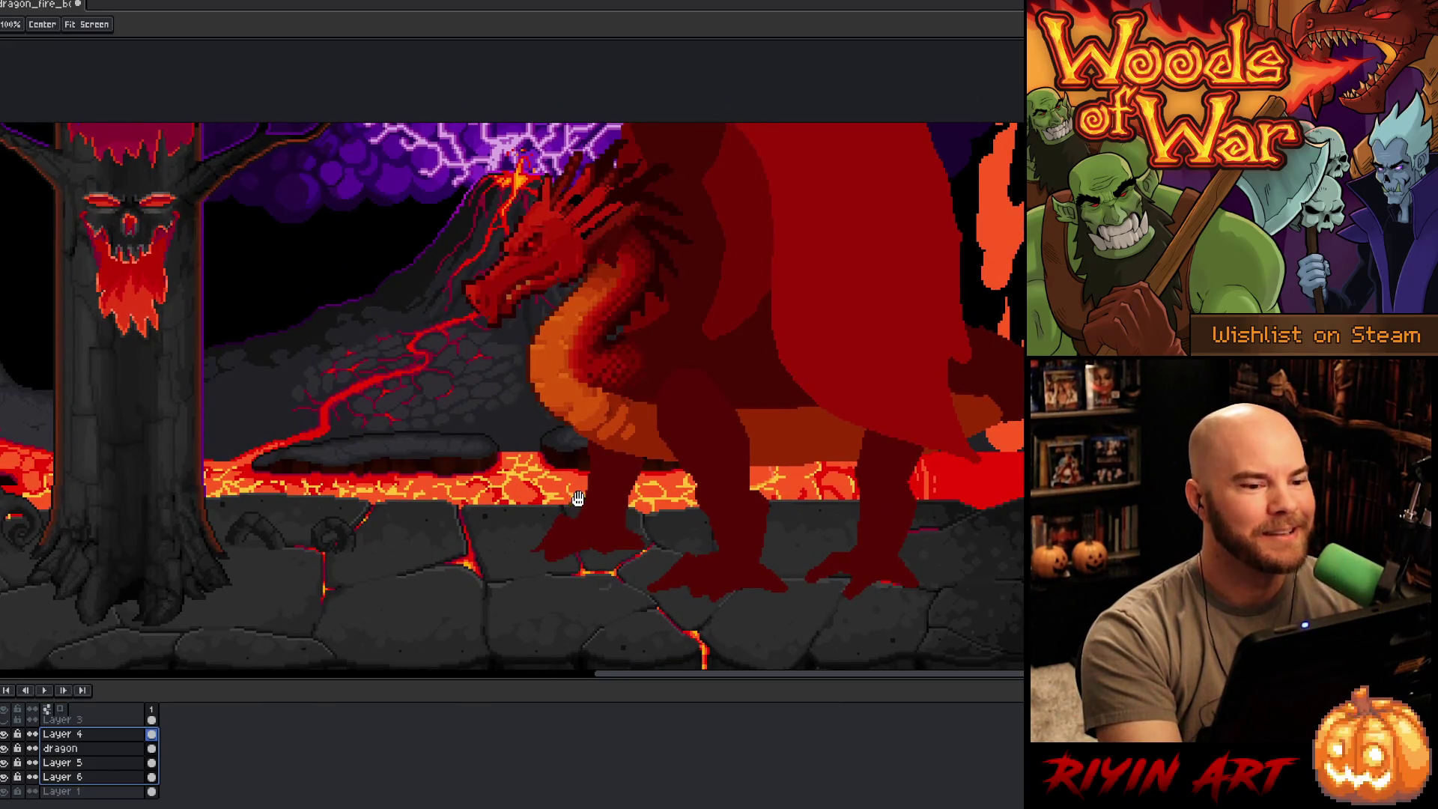
{"action": "key", "text": "ctrl"}
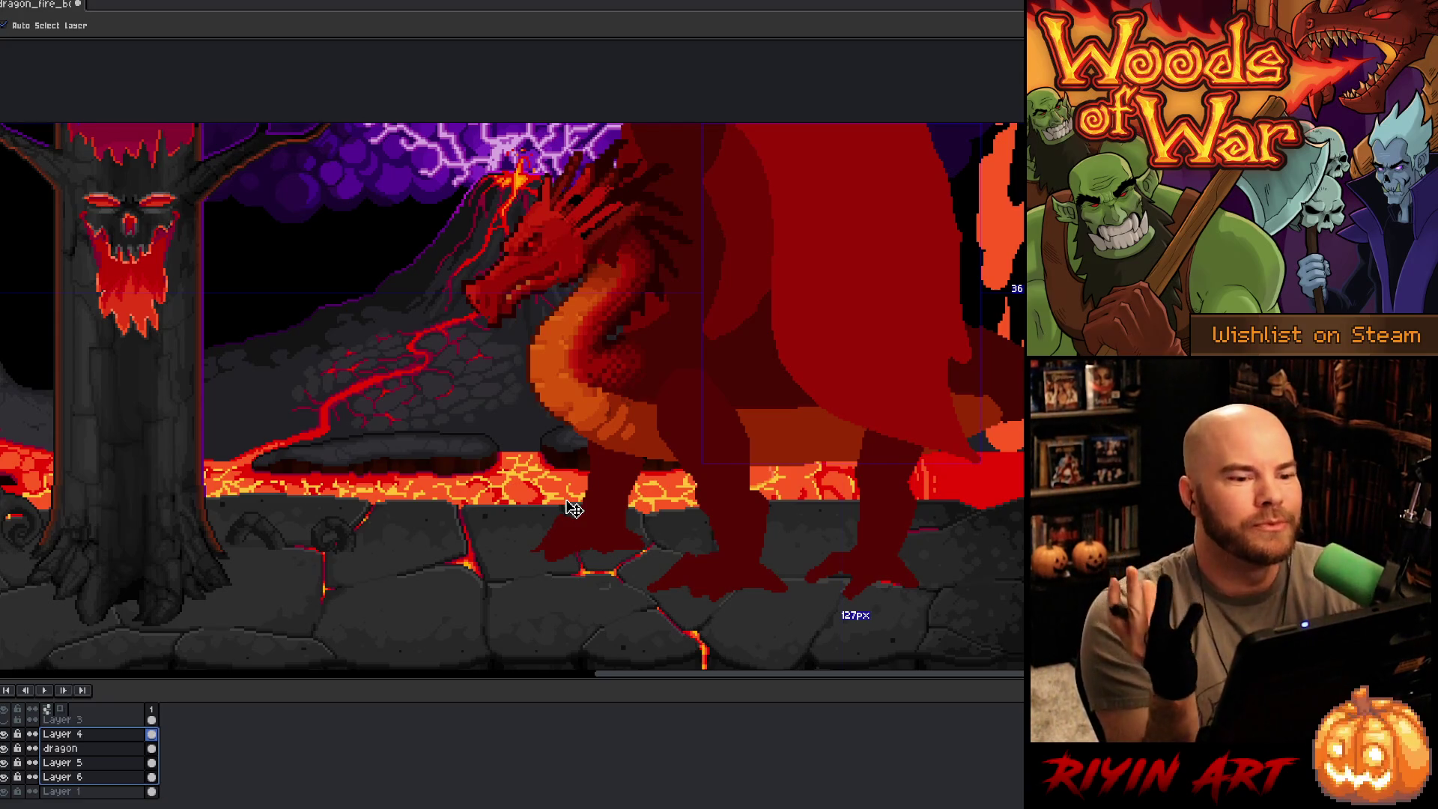
{"action": "key", "text": "ctrl+s"}
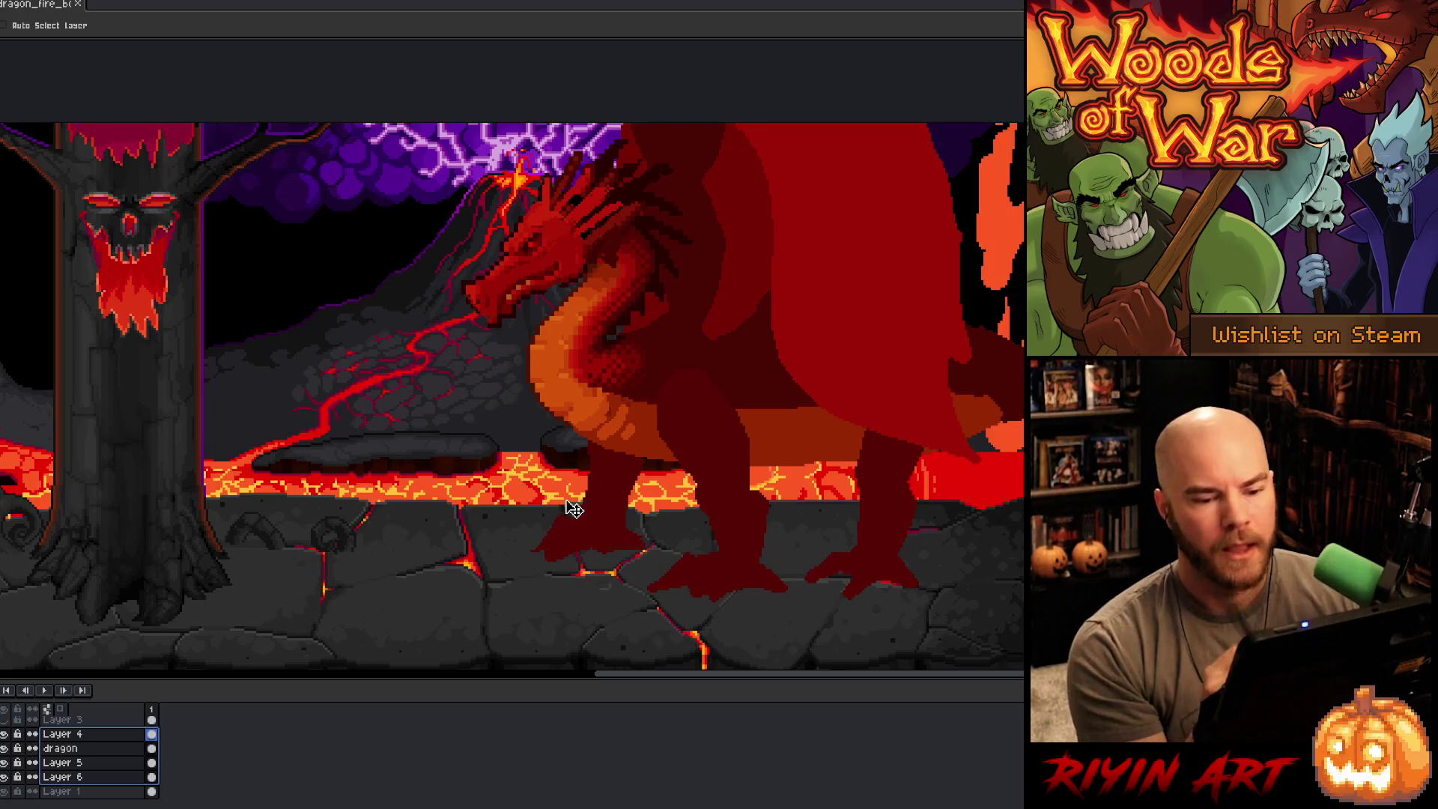
{"action": "key", "text": "b"}
{"action": "left_click", "coordinate": [891, 500], "text": "alt"}
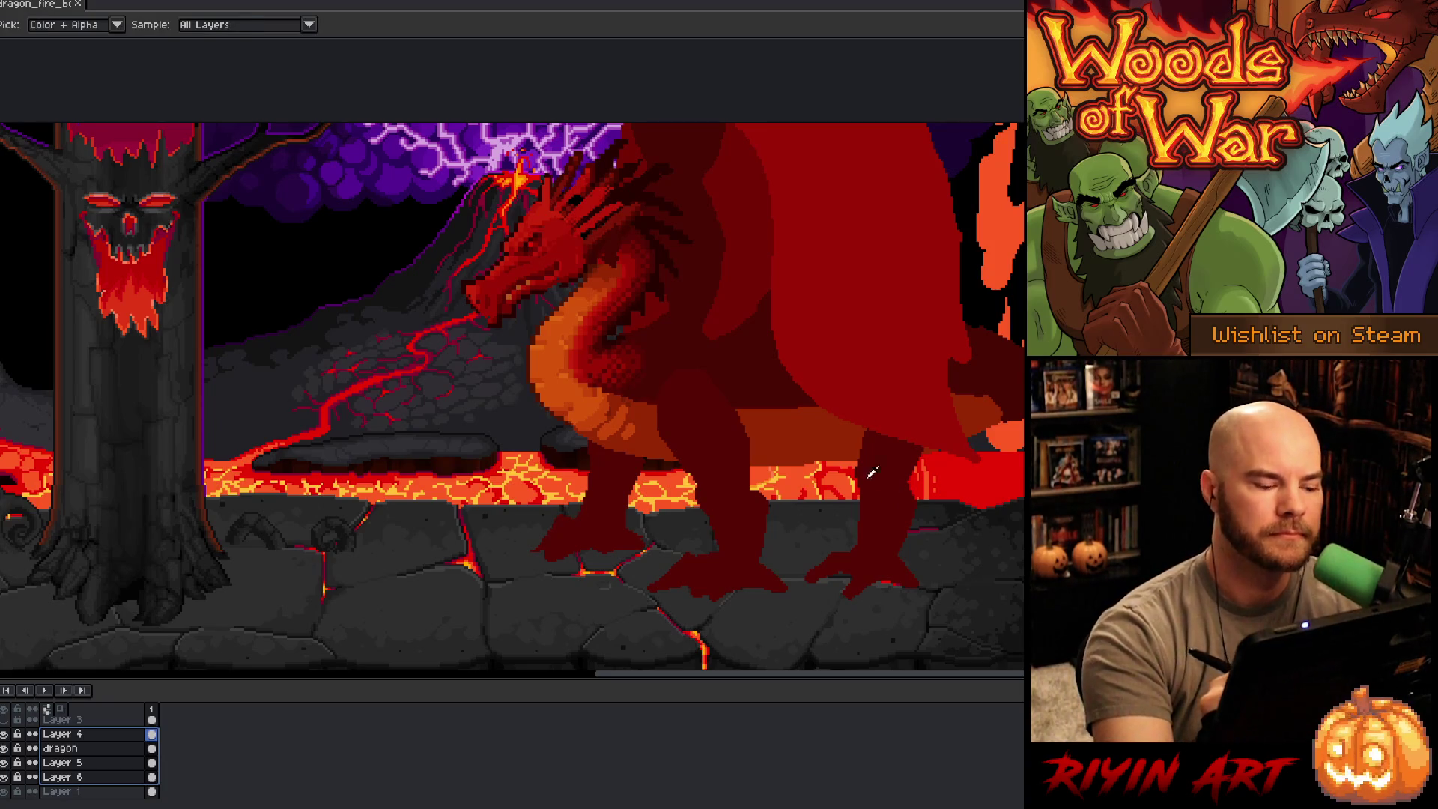
Step: Hide and reshow Layer 6's wing piece to check it, and make Layer 6 current
{"action": "left_click", "coordinate": [104, 777]}
{"action": "left_click", "coordinate": [82, 762]}
{"action": "left_click", "coordinate": [4, 775]}
{"action": "left_click", "coordinate": [4, 775]}
{"action": "left_click", "coordinate": [93, 776]}
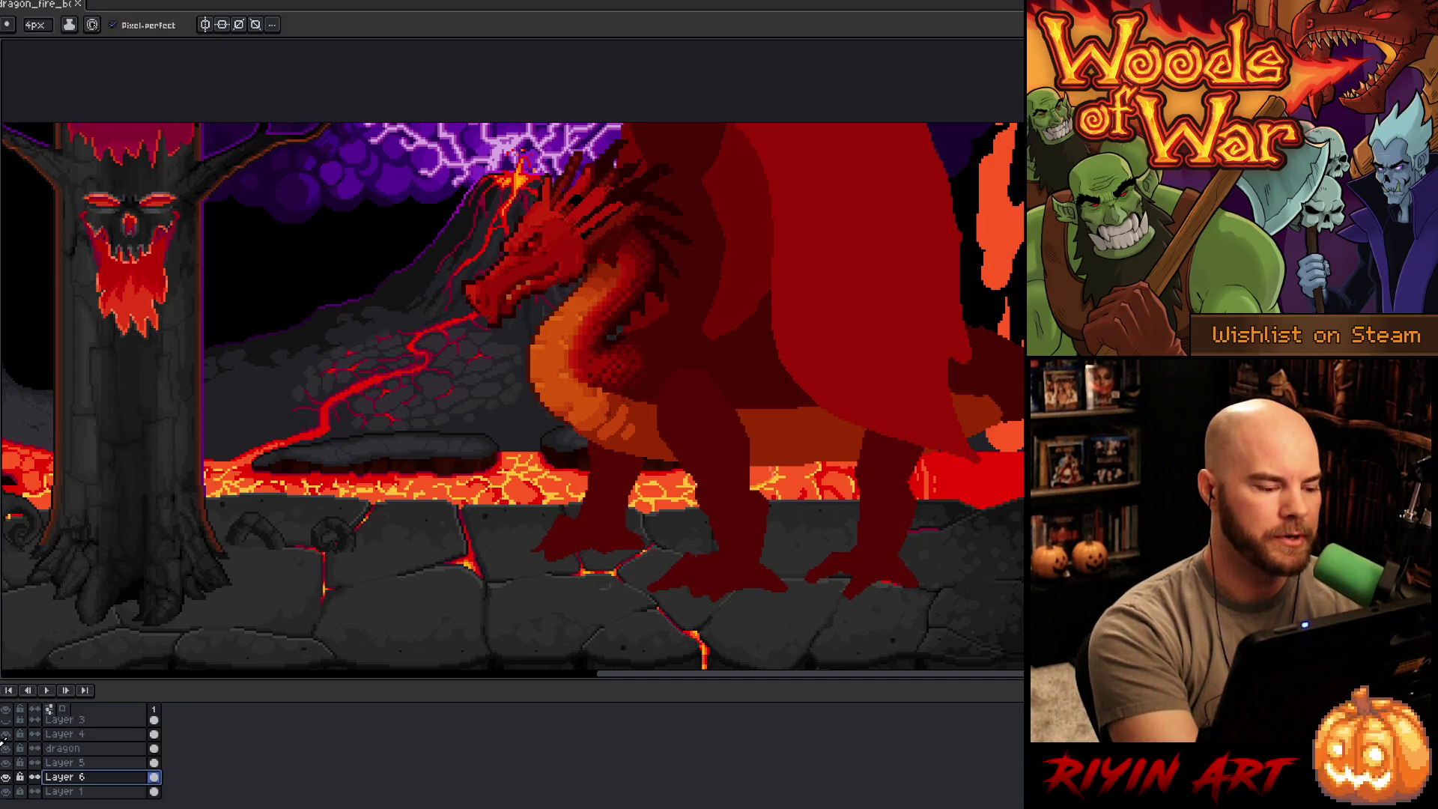
Step: Turn Layer 4 on as the working layer and widen the canvas area
{"action": "left_click", "coordinate": [5, 734]}
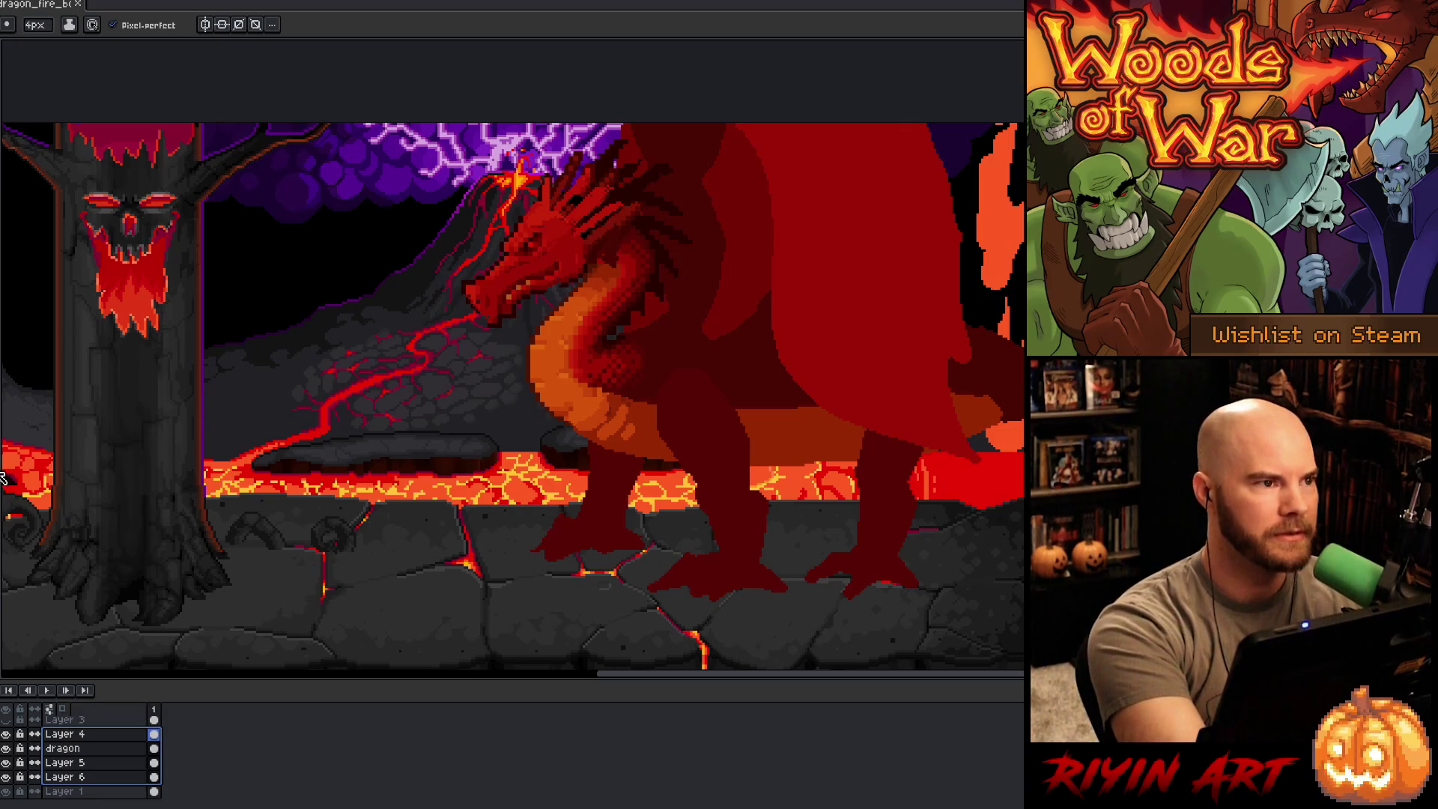
{"action": "mouse_move", "coordinate": [2, 474]}
{"action": "left_mouse_down"}
{"action": "mouse_move", "coordinate": [112, 446]}
{"action": "mouse_move", "coordinate": [6, 457]}
{"action": "mouse_move", "coordinate": [161, 452]}
{"action": "mouse_move", "coordinate": [6, 505]}
{"action": "mouse_move", "coordinate": [50, 505]}
{"action": "left_mouse_up"}
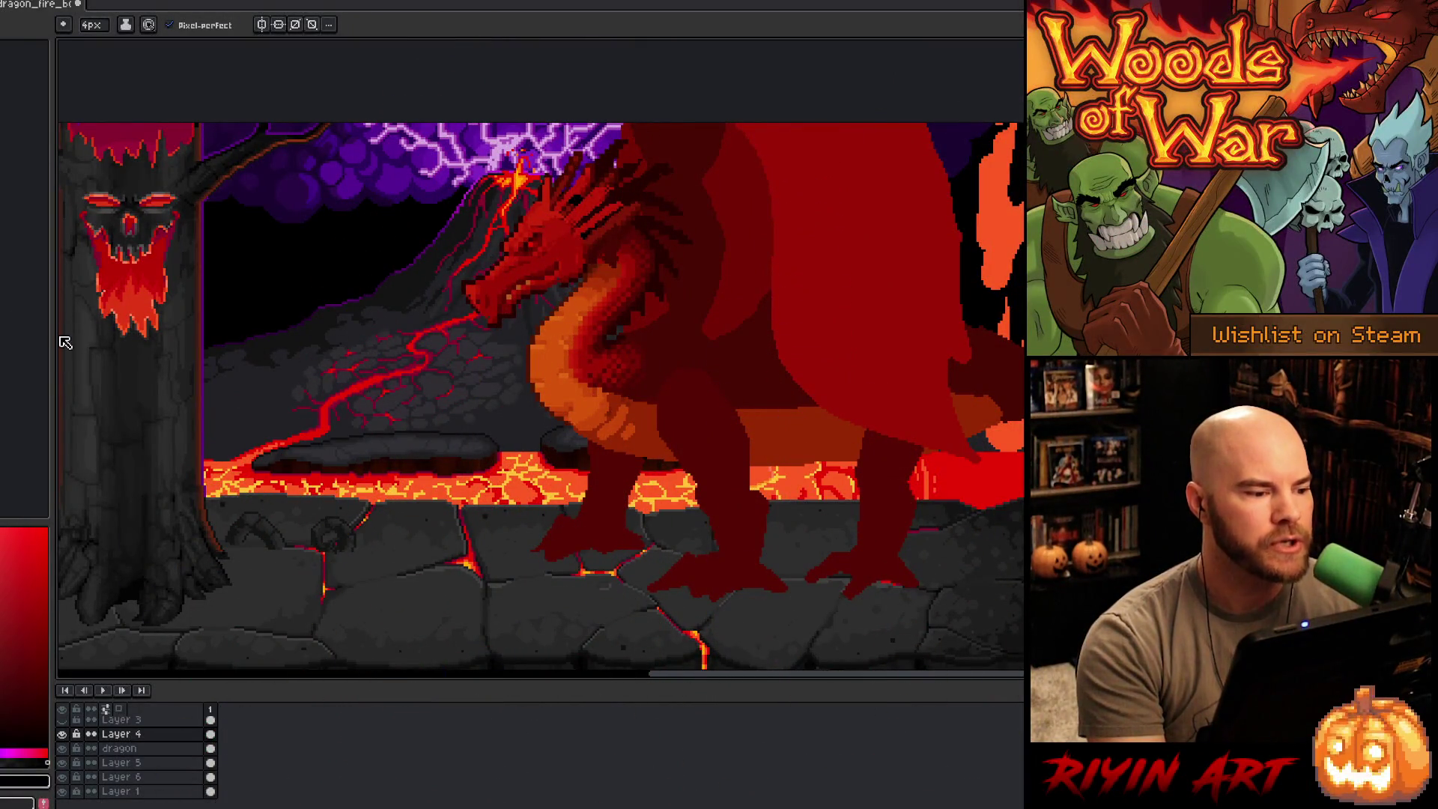
{"action": "left_click_drag", "start_coordinate": [48, 345], "coordinate": [16, 351]}
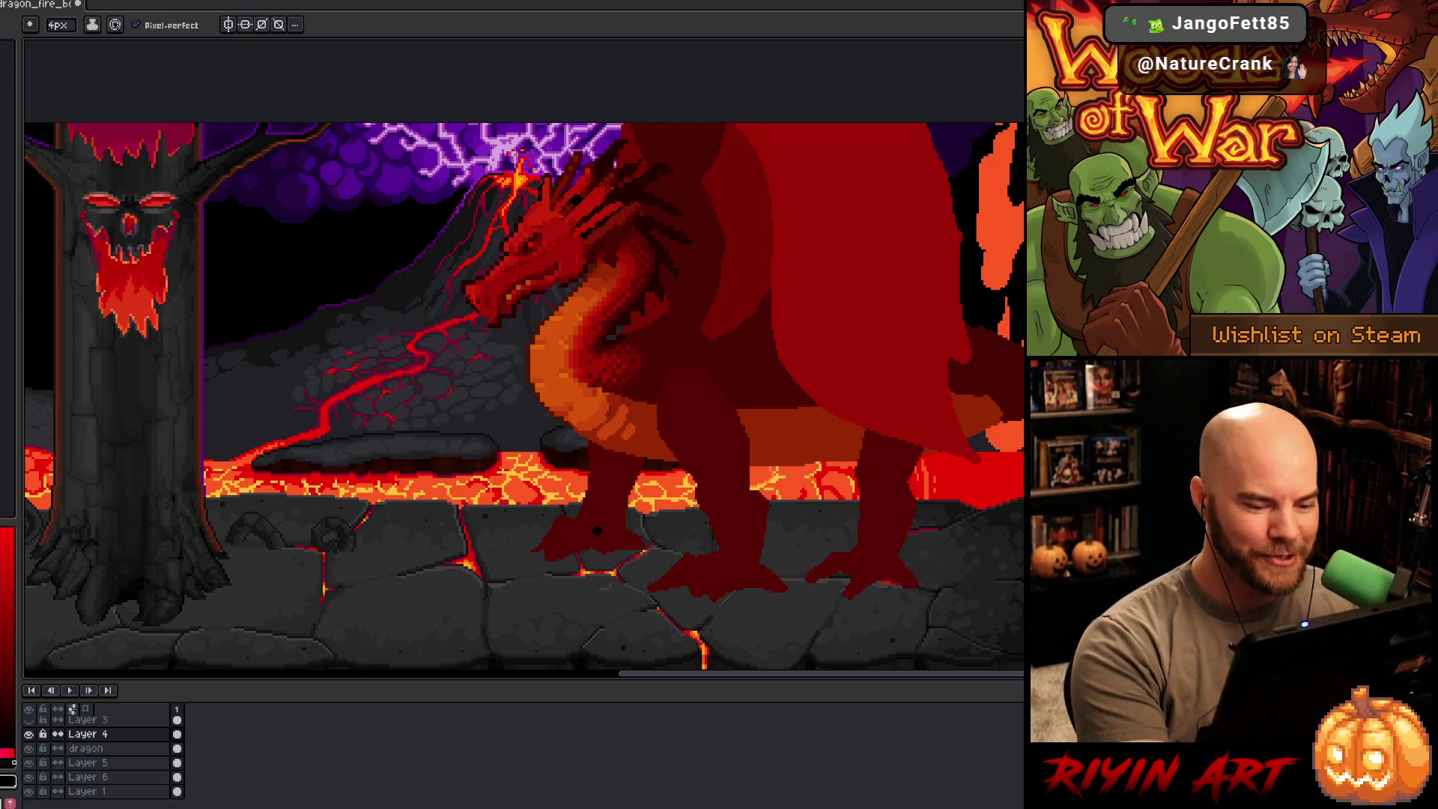
{"action": "key", "text": "v"}
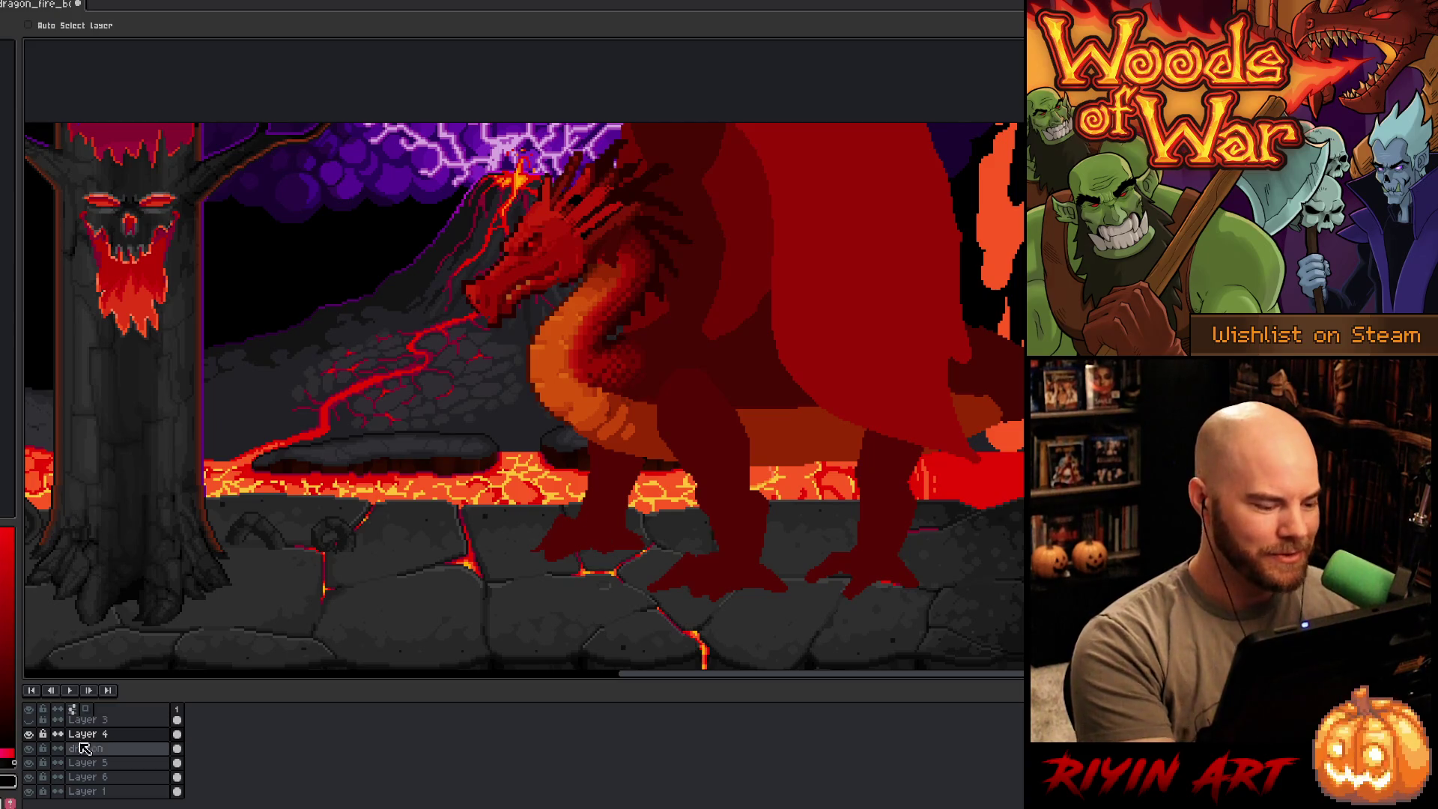
Step: Auto-pick the dragon layer, magic-wand its front leg, and nudge it up two pixels
{"action": "left_click", "coordinate": [28, 25]}
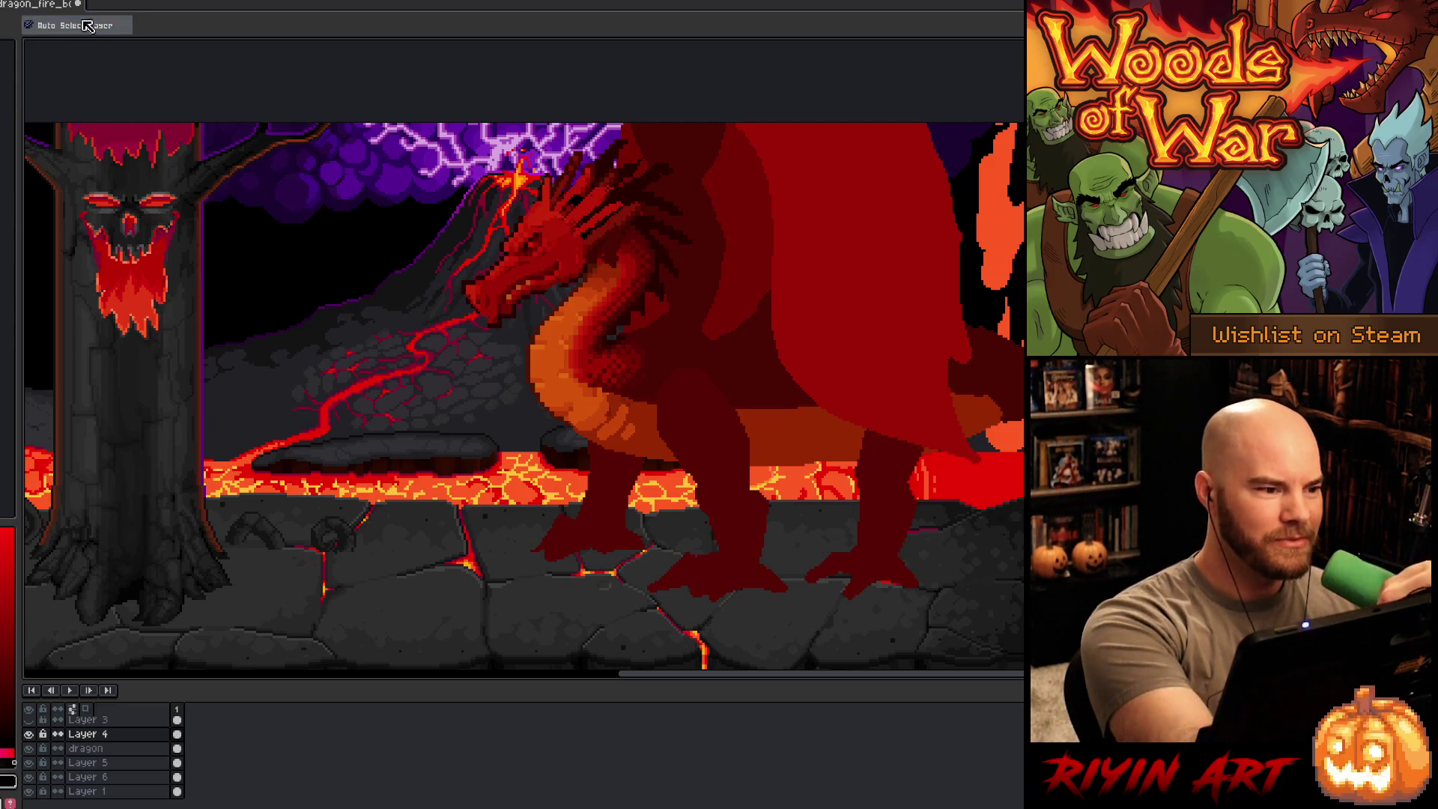
{"action": "left_click", "coordinate": [604, 532]}
{"action": "left_click", "coordinate": [29, 748]}
{"action": "left_click", "coordinate": [28, 748]}
{"action": "key", "text": "m"}
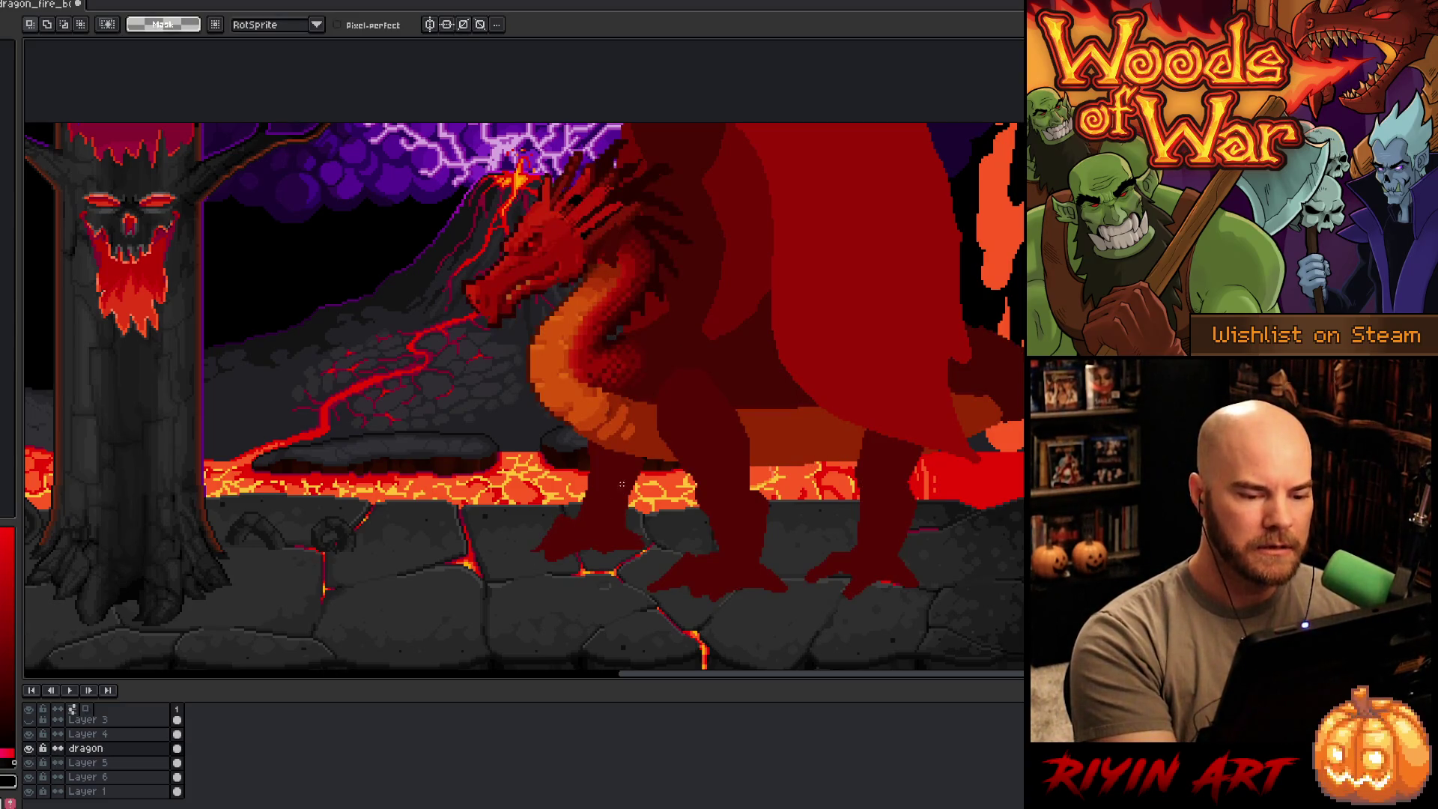
{"action": "left_click", "coordinate": [607, 524]}
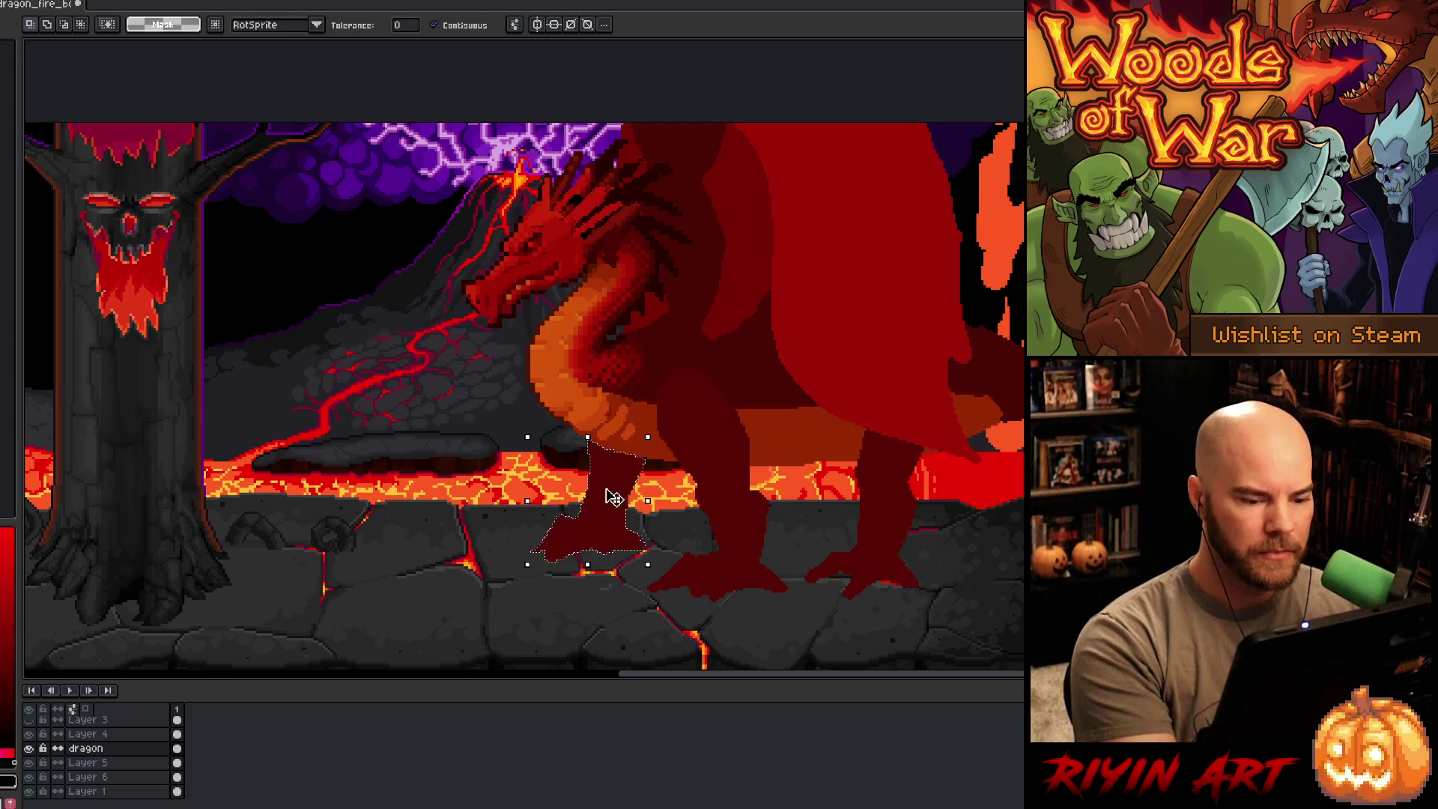
{"action": "key", "text": "Up"}
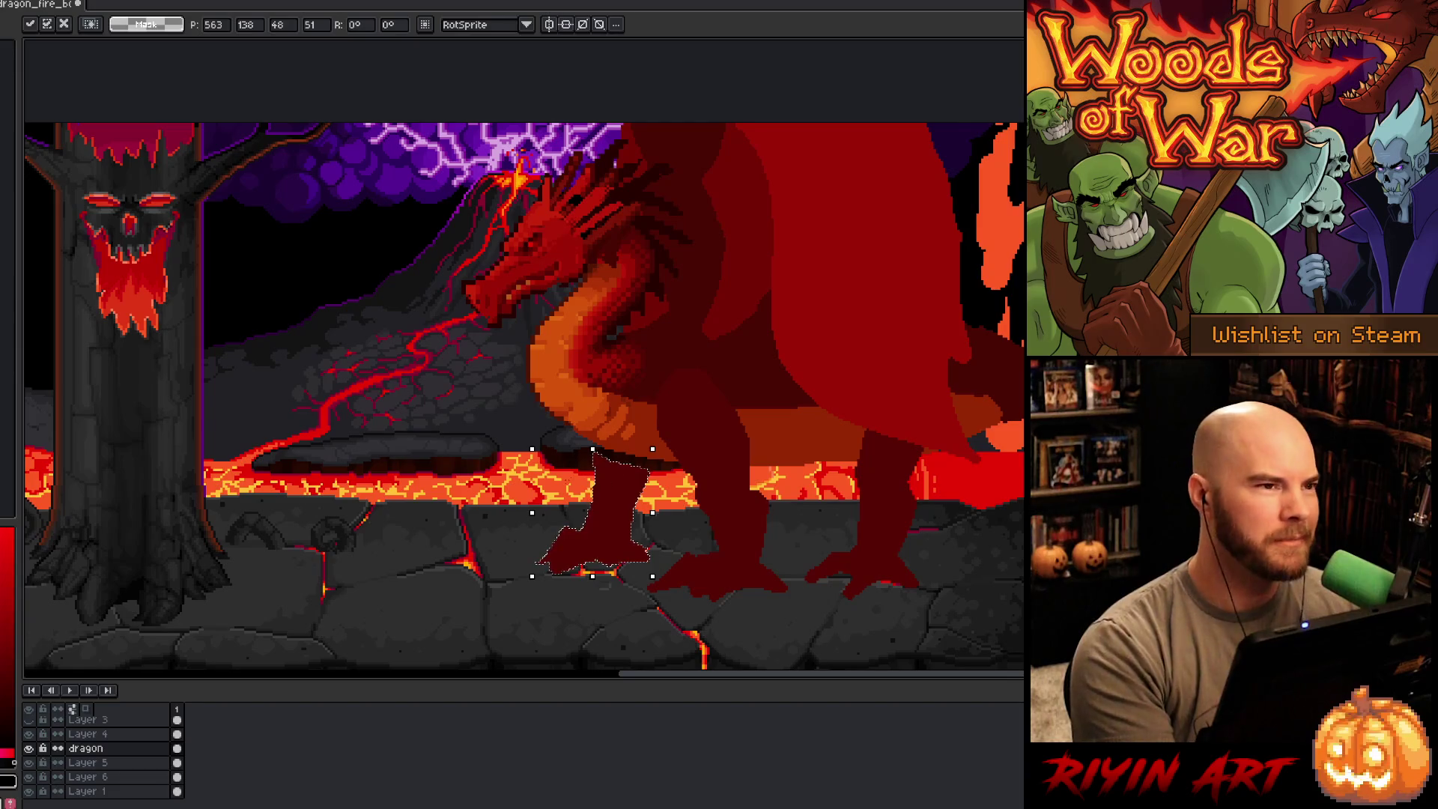
{"action": "key", "text": "Up"}
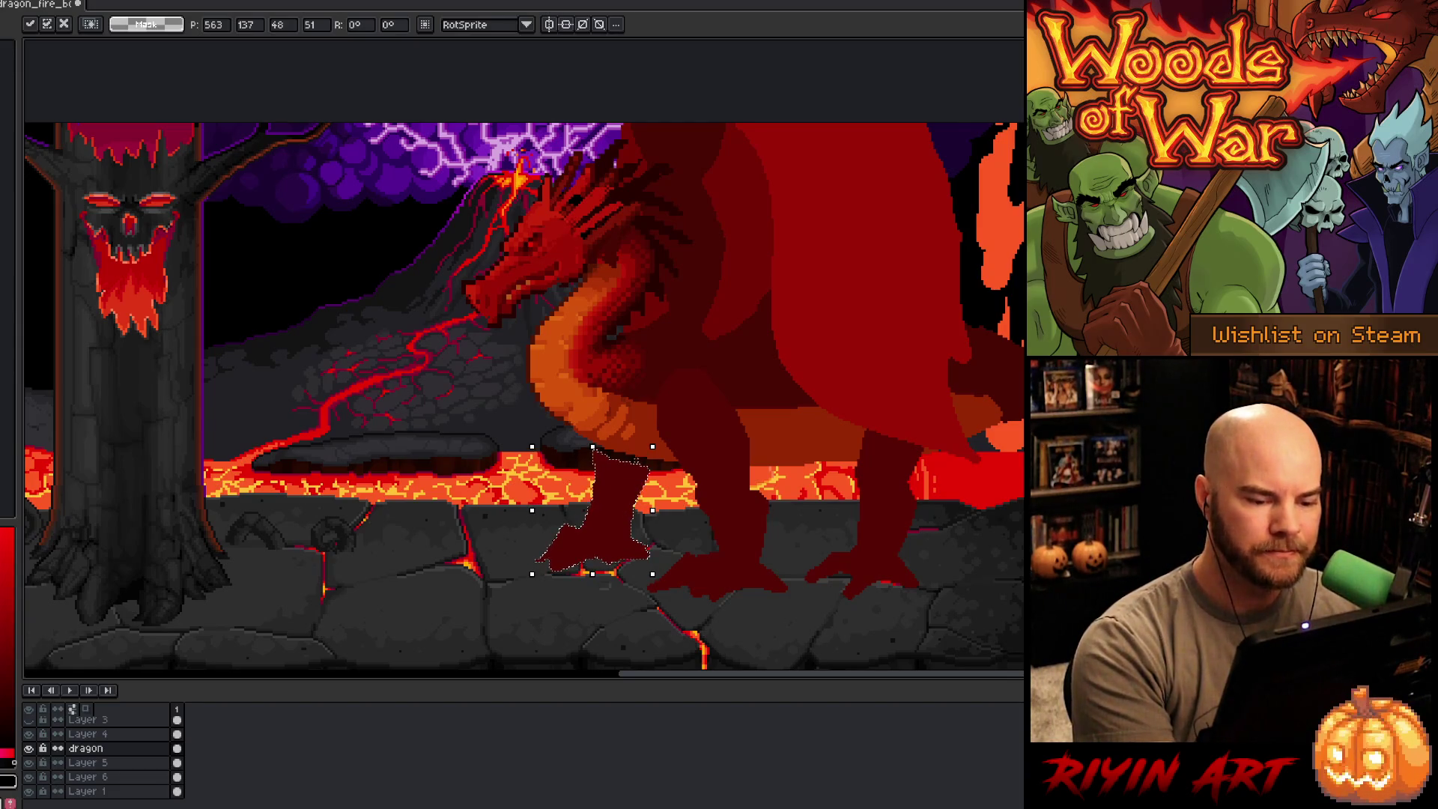
{"action": "key", "text": "Return"}
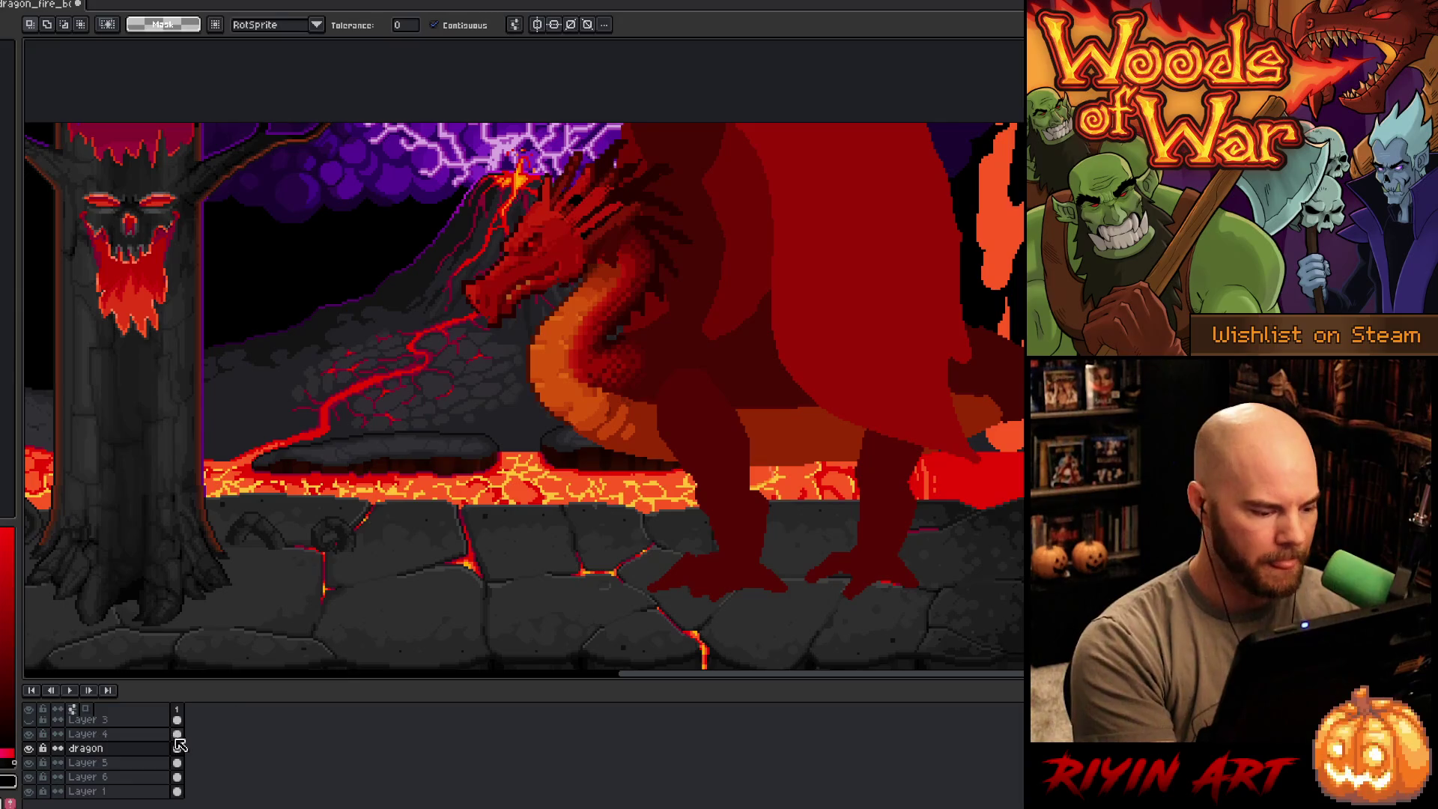
Step: Confirm the leg placement, compare by toggling Layer 5, and return to the dragon layer with the pencil
{"action": "left_click", "coordinate": [90, 776]}
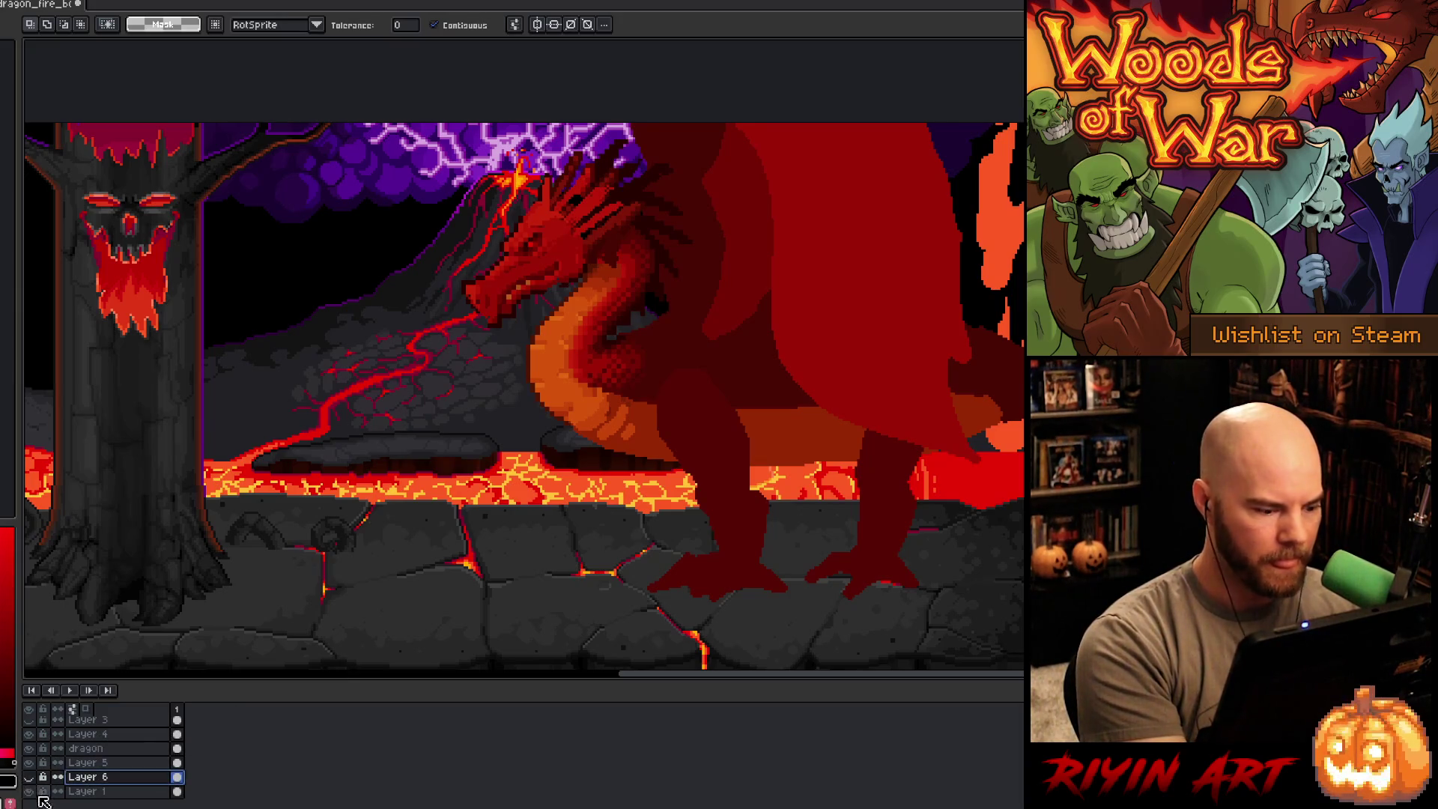
{"action": "left_click", "coordinate": [112, 762]}
{"action": "left_click", "coordinate": [28, 762]}
{"action": "left_click", "coordinate": [27, 762]}
{"action": "left_click", "coordinate": [82, 748]}
{"action": "key", "text": "b"}
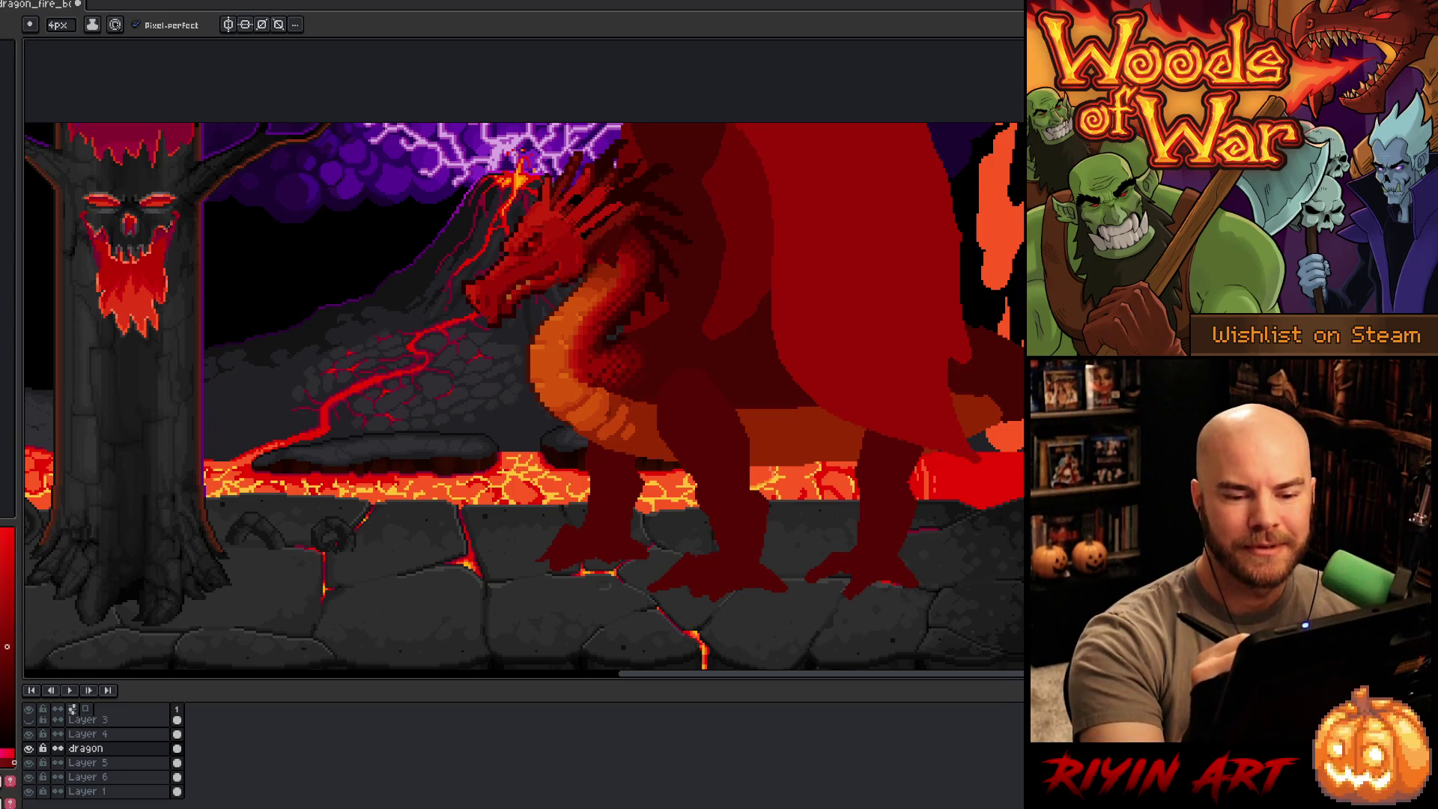
Step: Hide the large red wing on Layer 4 and return to the dragon layer
{"action": "left_click", "coordinate": [88, 734]}
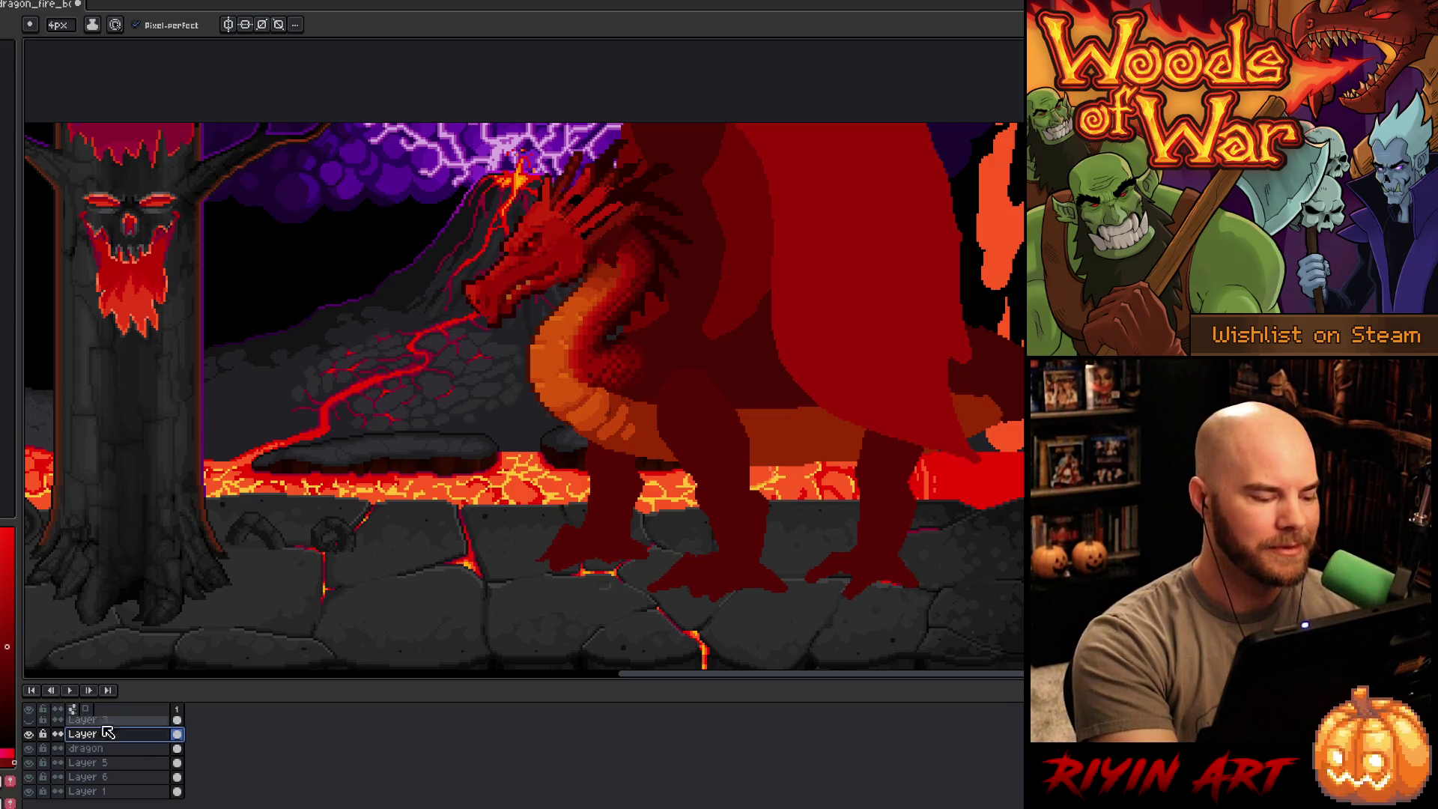
{"action": "left_click", "coordinate": [28, 735]}
{"action": "left_click", "coordinate": [29, 736]}
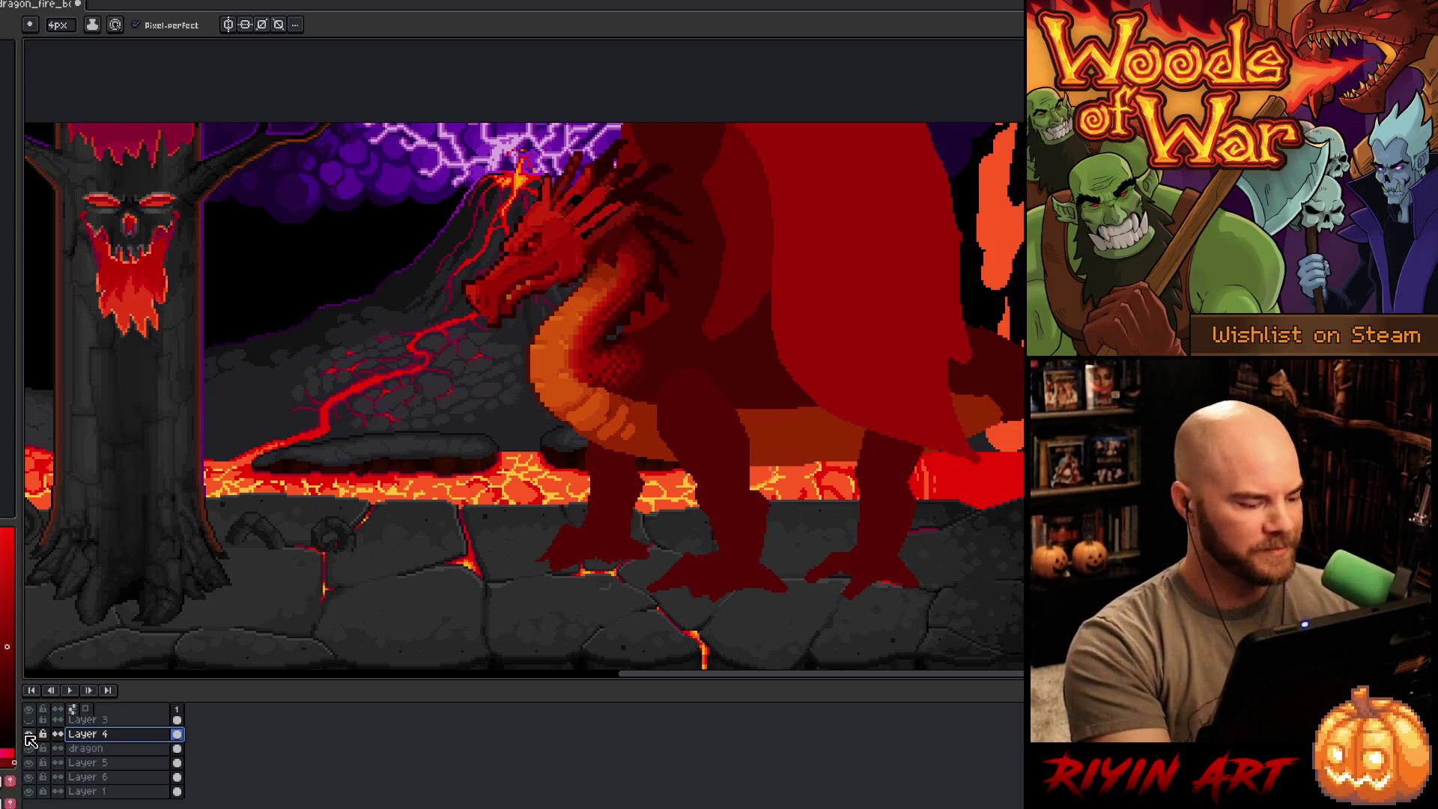
{"action": "left_click", "coordinate": [29, 734]}
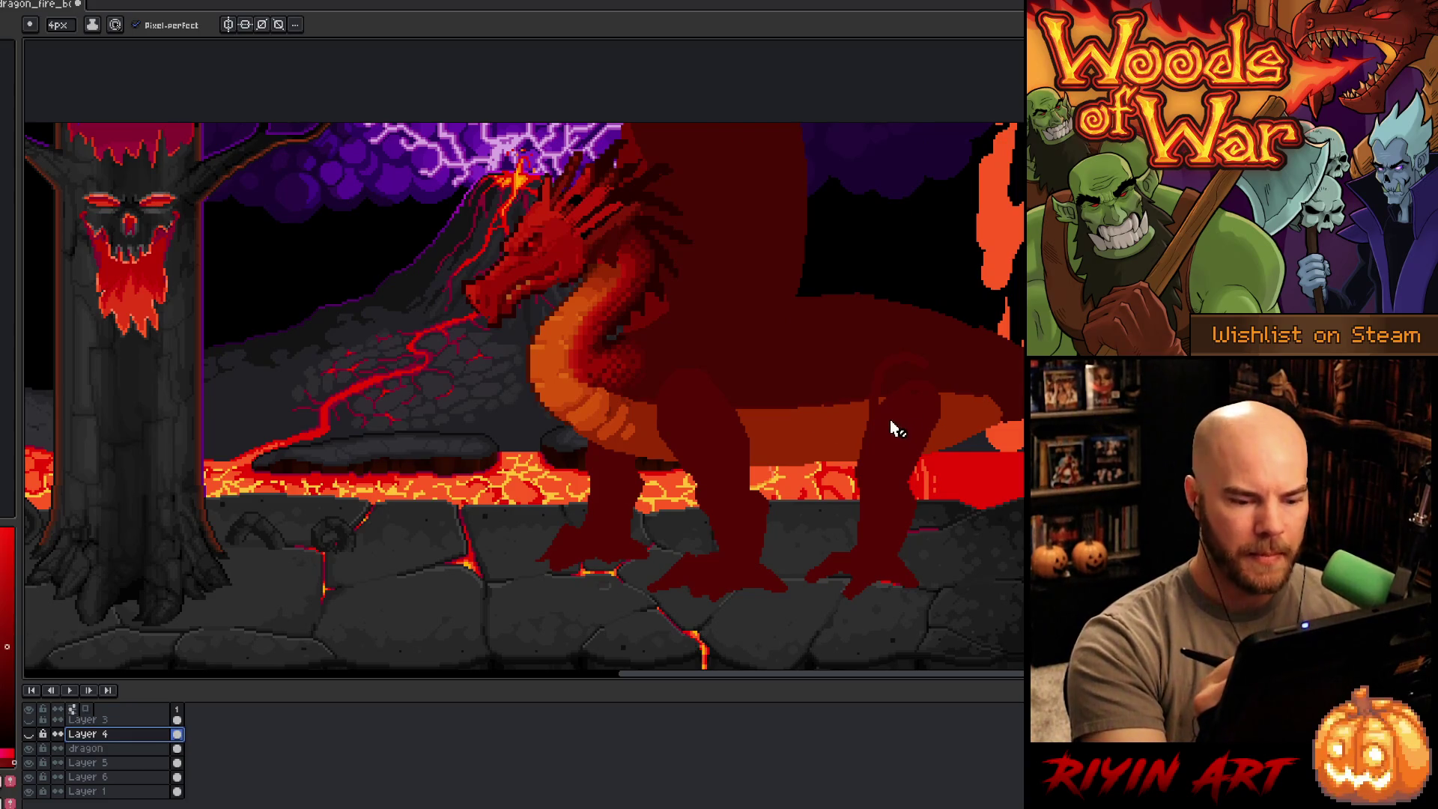
{"action": "left_click", "coordinate": [134, 723]}
{"action": "key", "text": "v"}
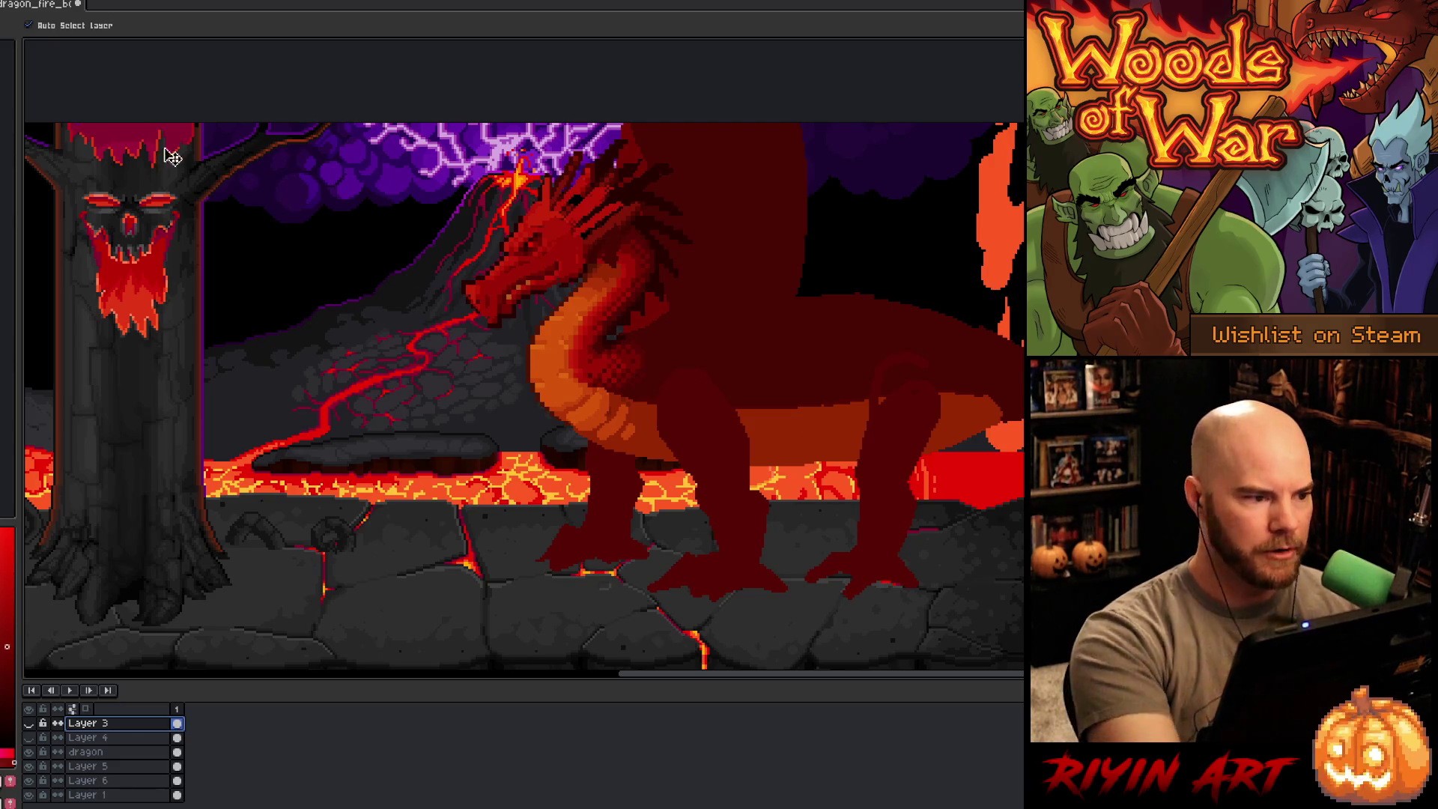
{"action": "left_click", "coordinate": [906, 438]}
Step: Paint a darker red over the dragon's hind leg and belly
{"action": "key", "text": "b"}
{"action": "left_click", "coordinate": [915, 397], "text": "alt"}
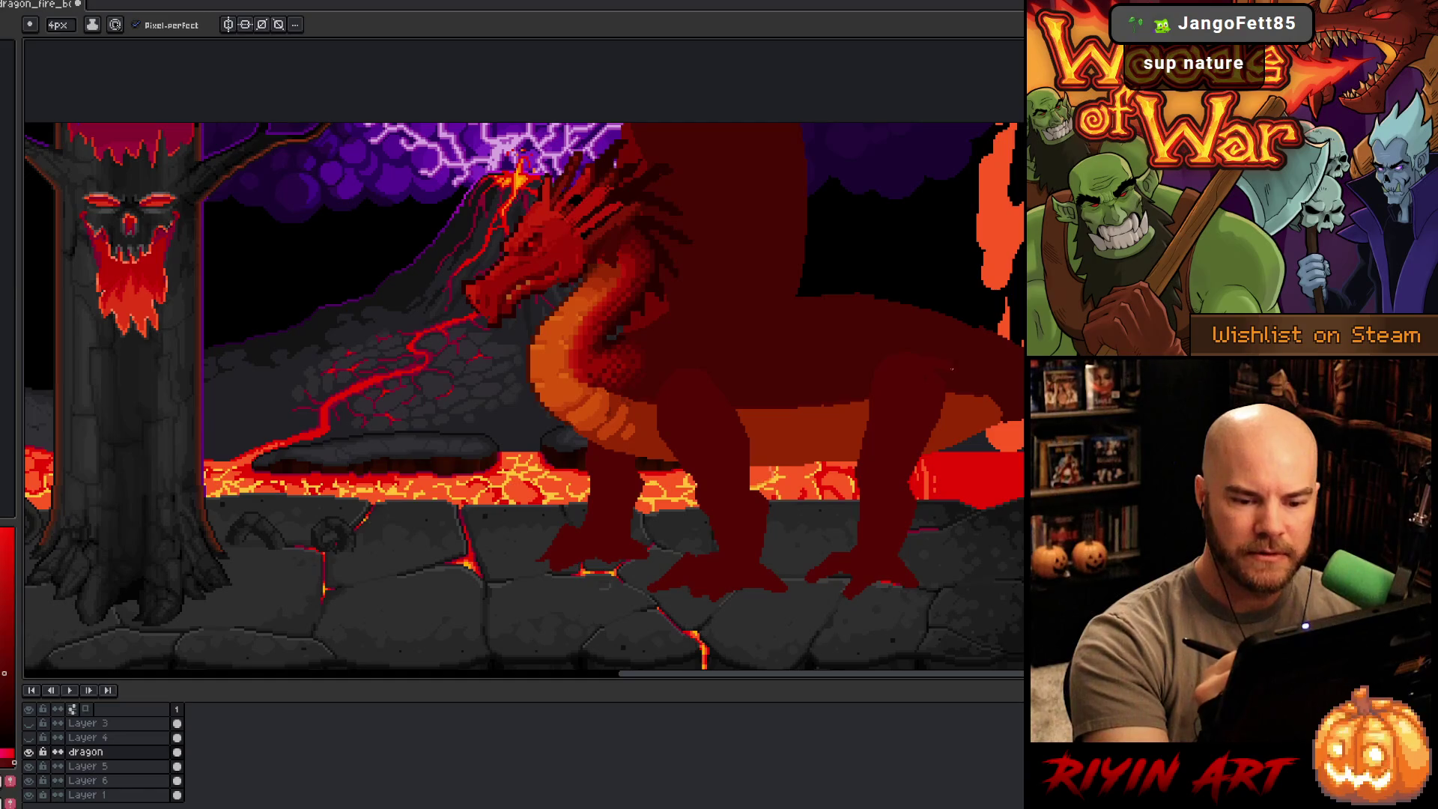
{"action": "left_click_drag", "start_coordinate": [977, 397], "coordinate": [929, 445]}
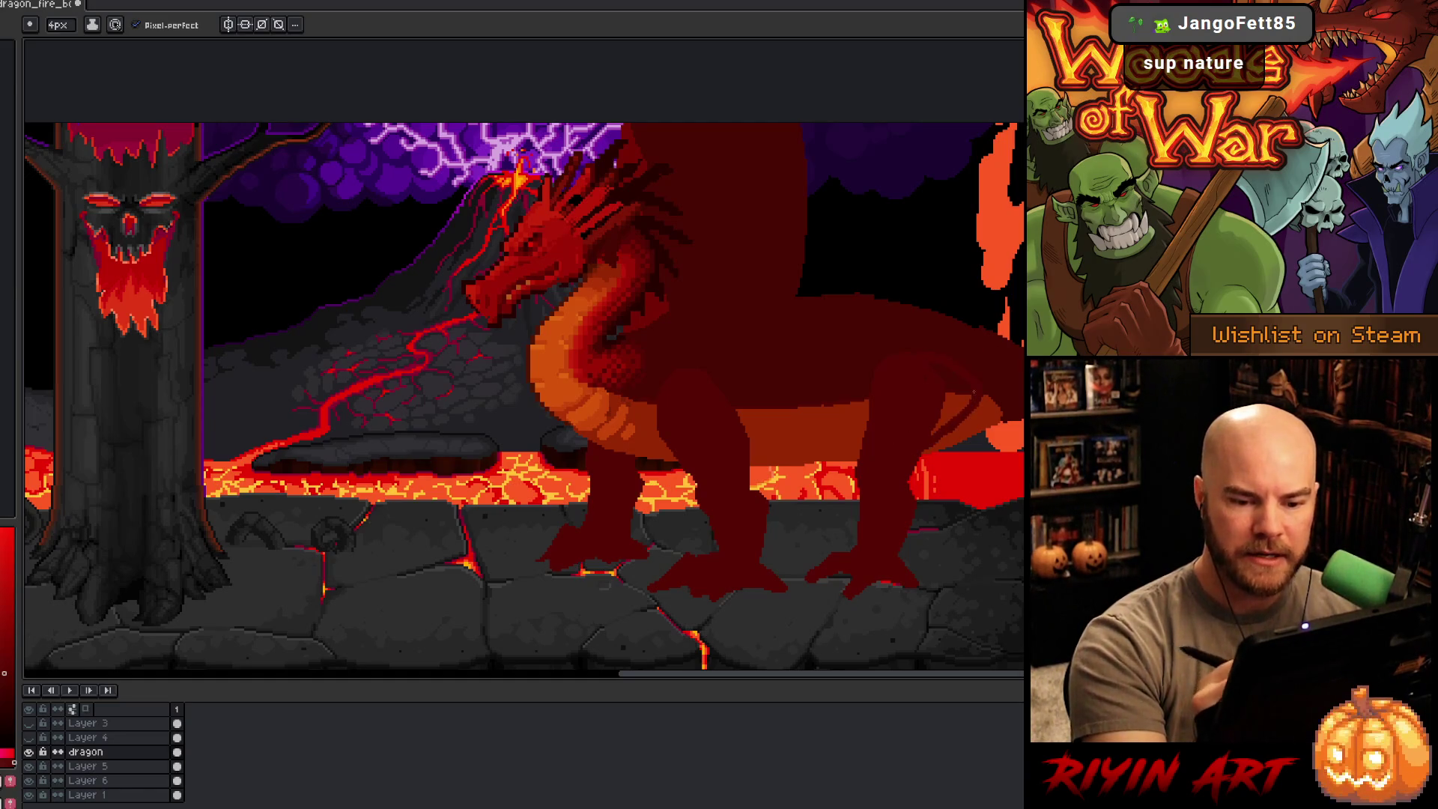
{"action": "left_click_drag", "start_coordinate": [961, 397], "coordinate": [933, 433]}
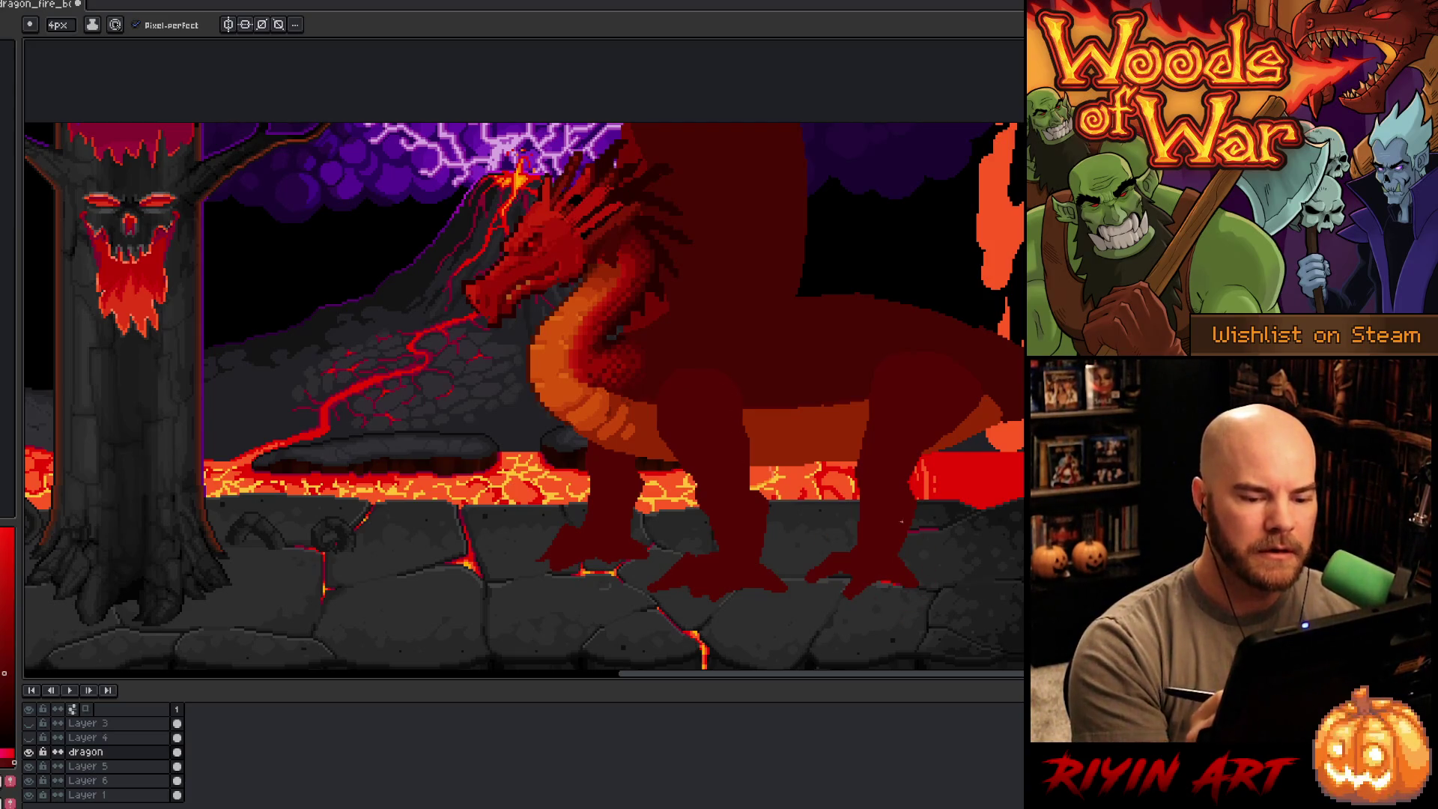
Step: On Layer 5, erase and delete the ground covering the dragon's left foot
{"action": "key", "text": "b"}
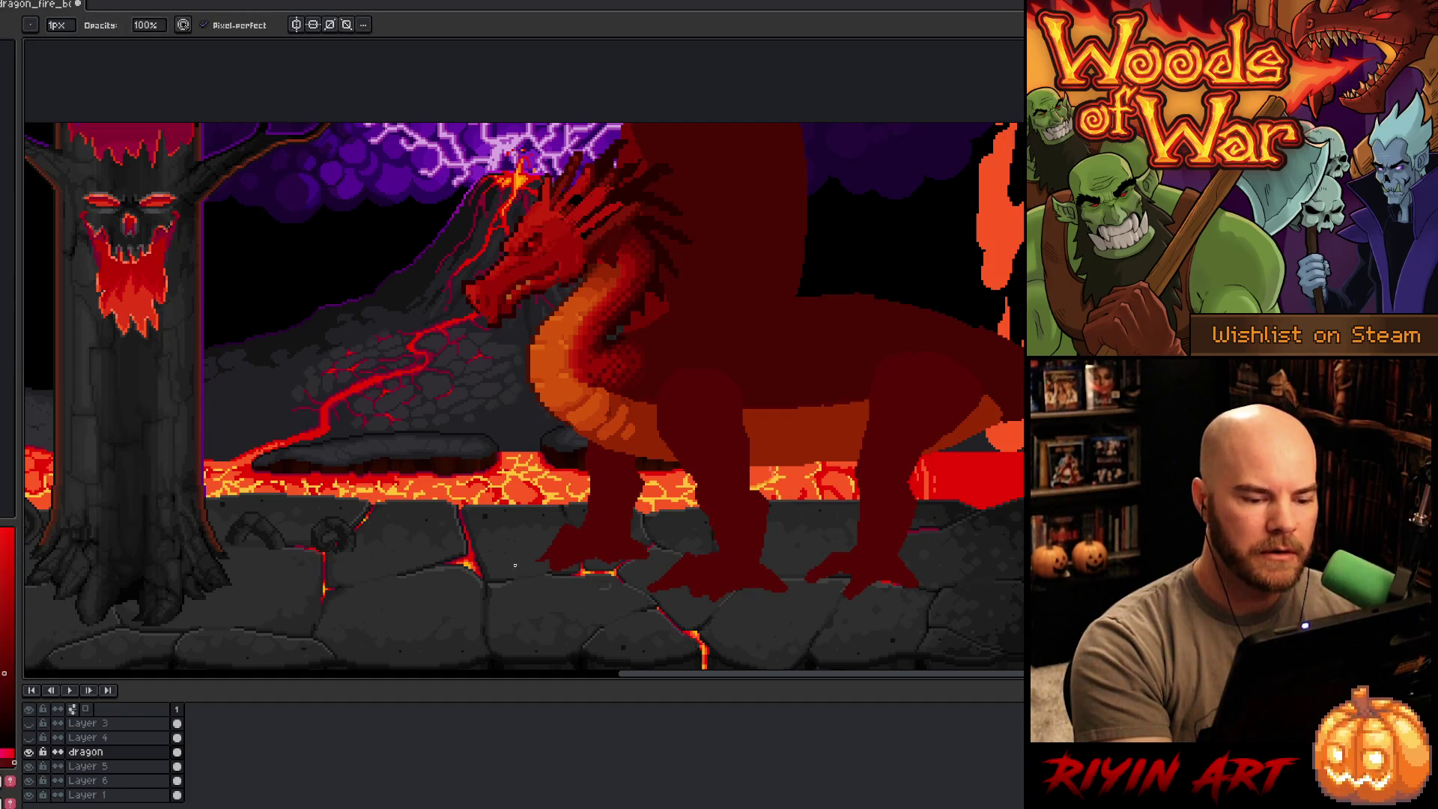
{"action": "left_click", "coordinate": [88, 765]}
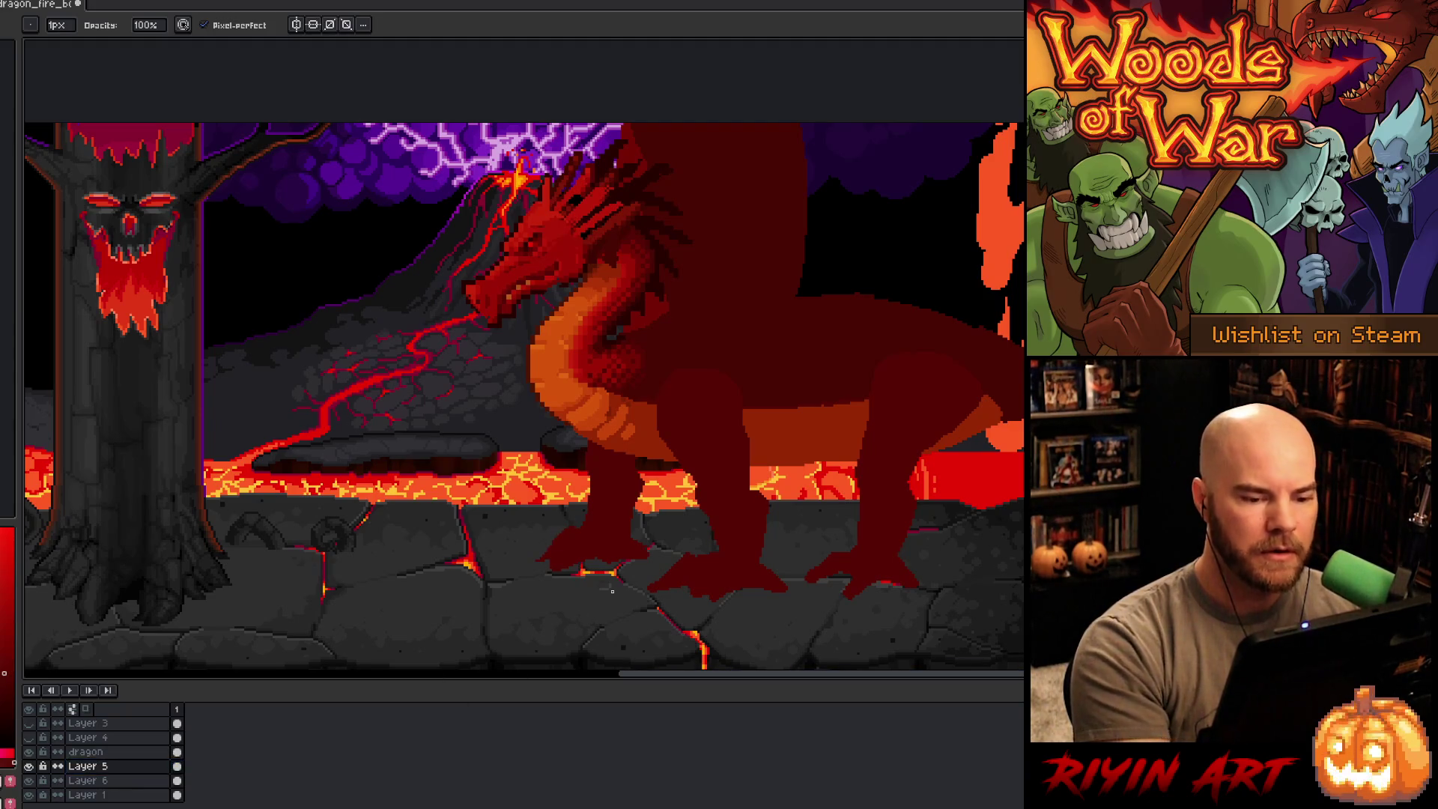
{"action": "key", "text": "e"}
{"action": "left_click_drag", "start_coordinate": [550, 551], "coordinate": [520, 567]}
{"action": "key", "text": "m"}
{"action": "mouse_move", "coordinate": [557, 527]}
{"action": "left_mouse_down"}
{"action": "mouse_move", "coordinate": [517, 573]}
{"action": "mouse_move", "coordinate": [555, 524]}
{"action": "left_mouse_up"}
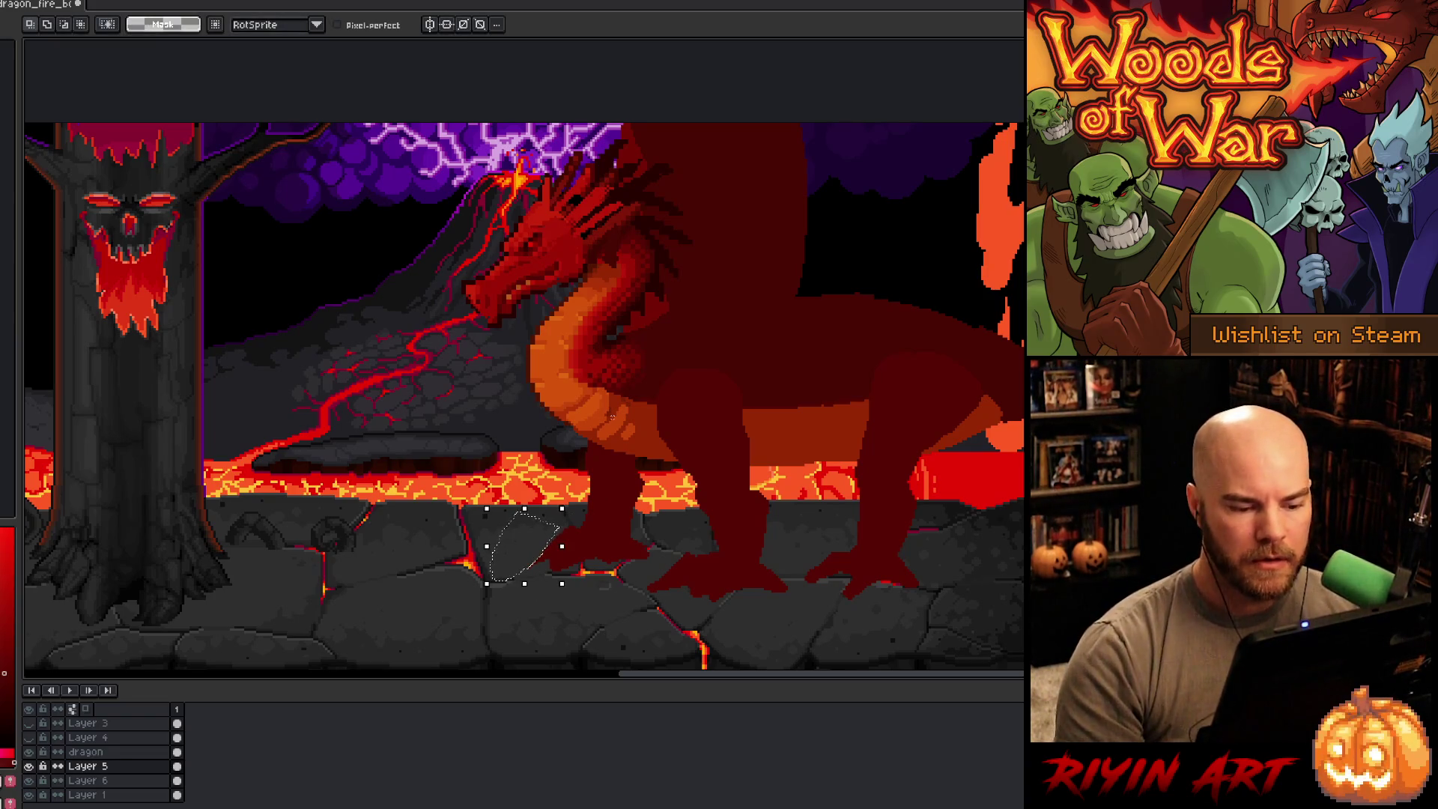
{"action": "key", "text": "Delete"}
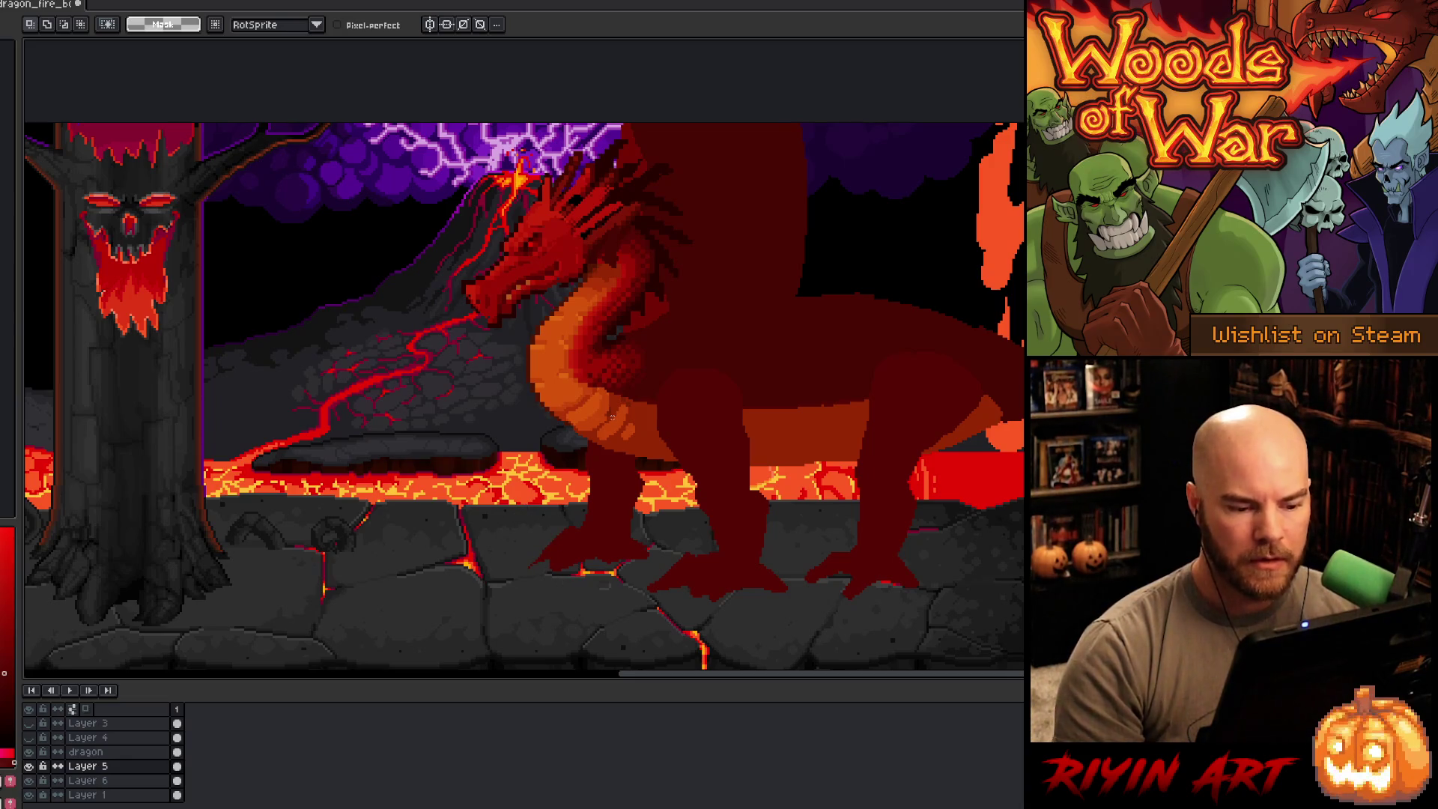
Step: Lasso the ground around the middle foot and pick the dragon layer from the canvas
{"action": "key", "text": "b"}
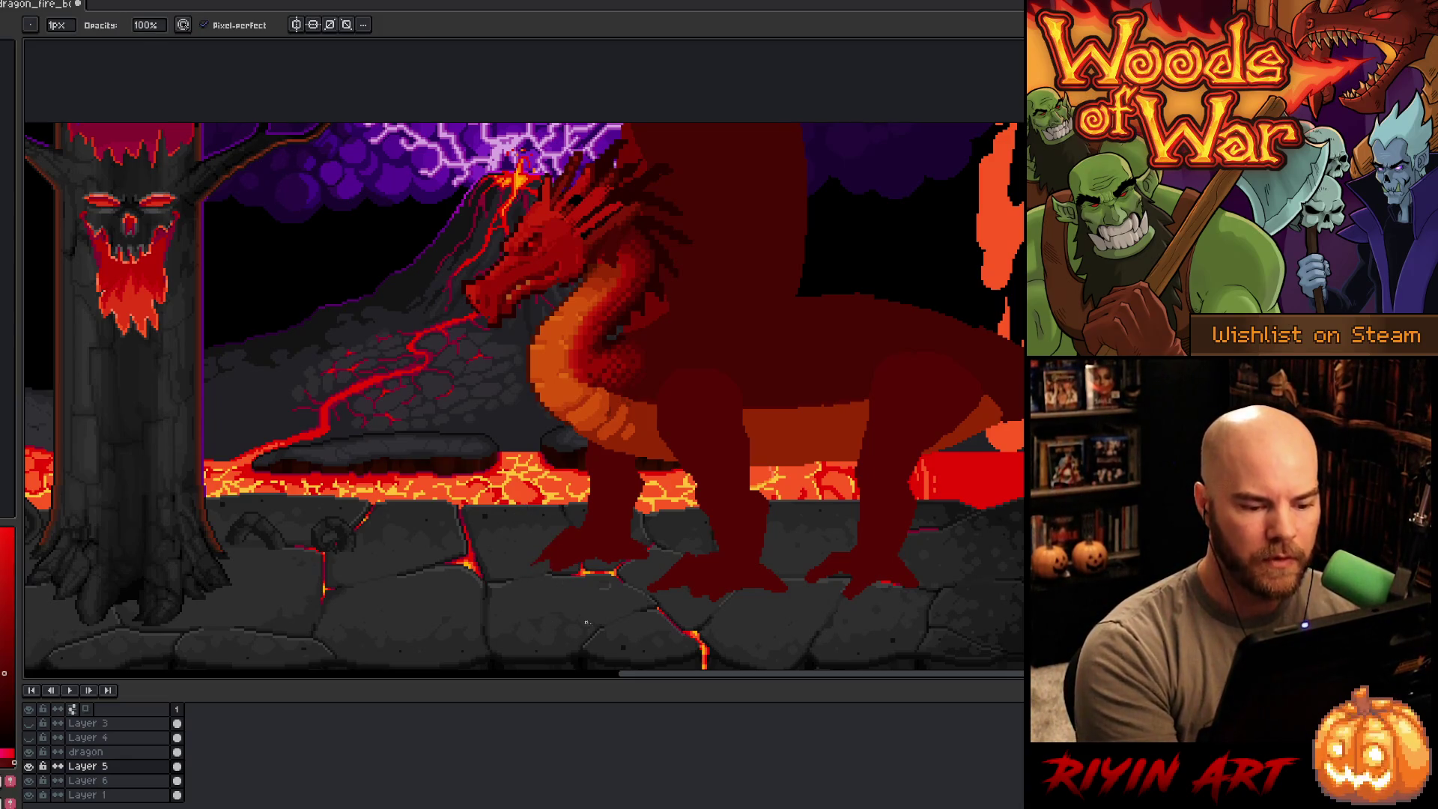
{"action": "key", "text": "q"}
{"action": "left_click_drag", "start_coordinate": [699, 551], "coordinate": [635, 600]}
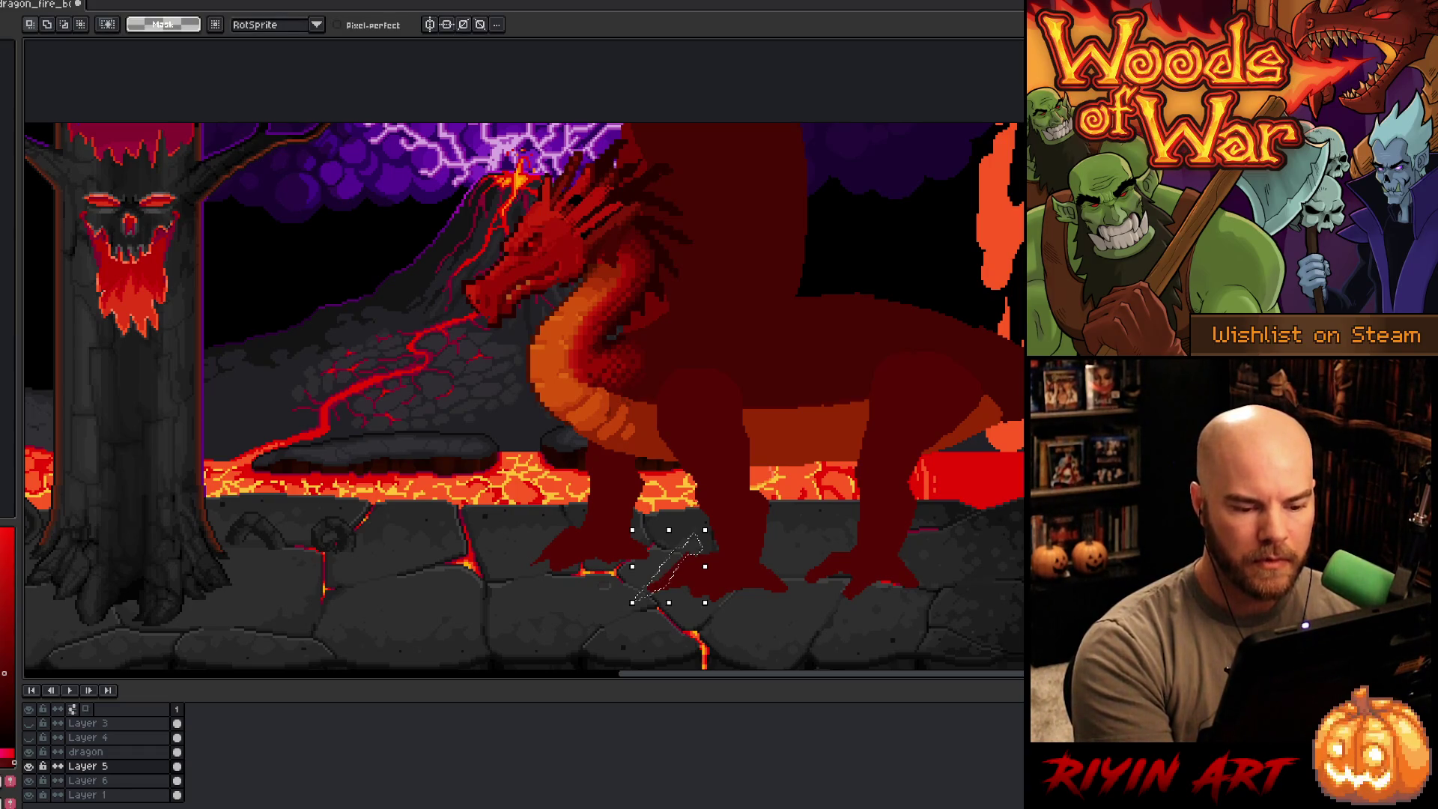
{"action": "key", "text": "v"}
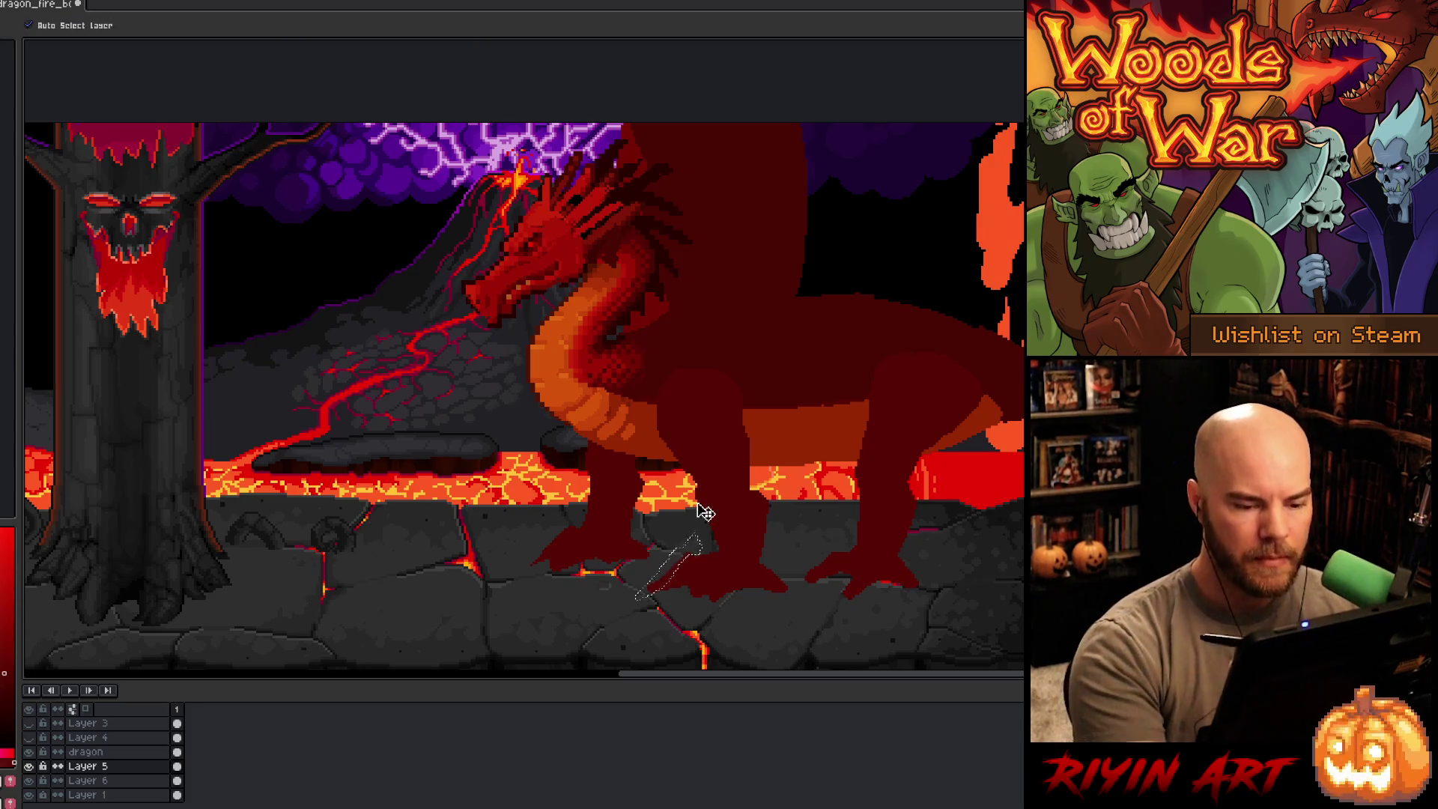
{"action": "left_click", "coordinate": [734, 498]}
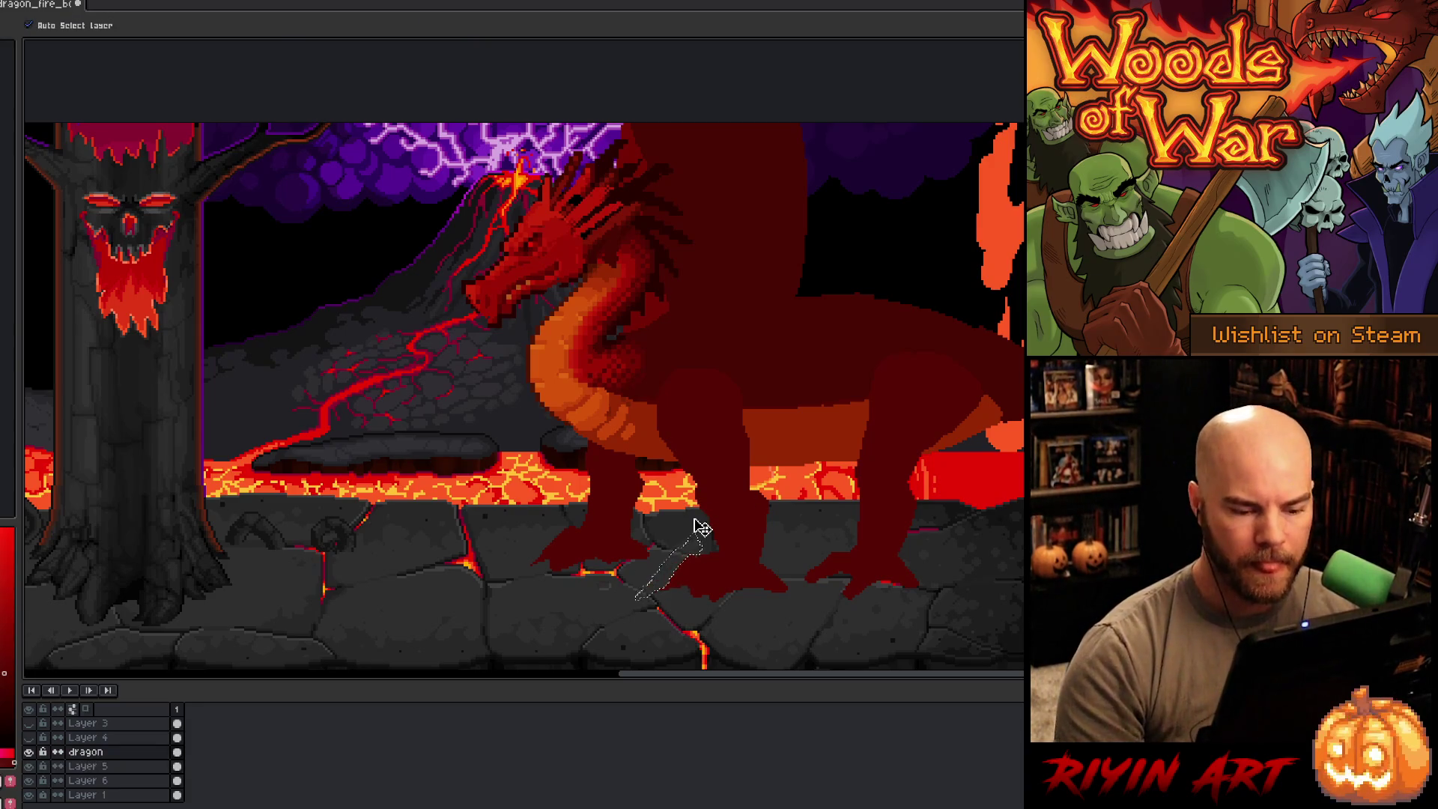
{"action": "left_click_drag", "start_coordinate": [701, 528], "coordinate": [702, 528]}
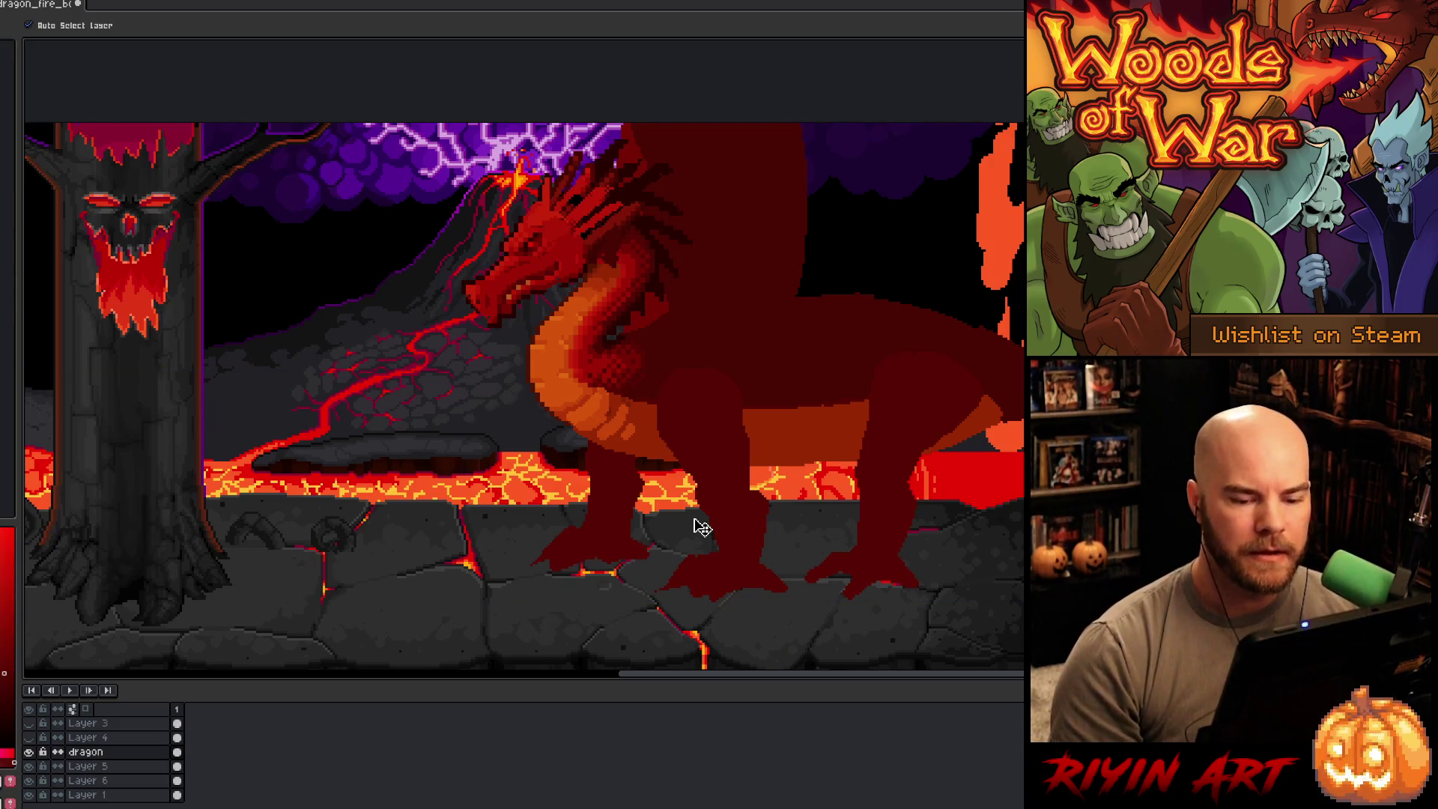
Step: Darken the rear leg's edge with a 4px pencil line and show the red wing again
{"action": "key", "text": "b"}
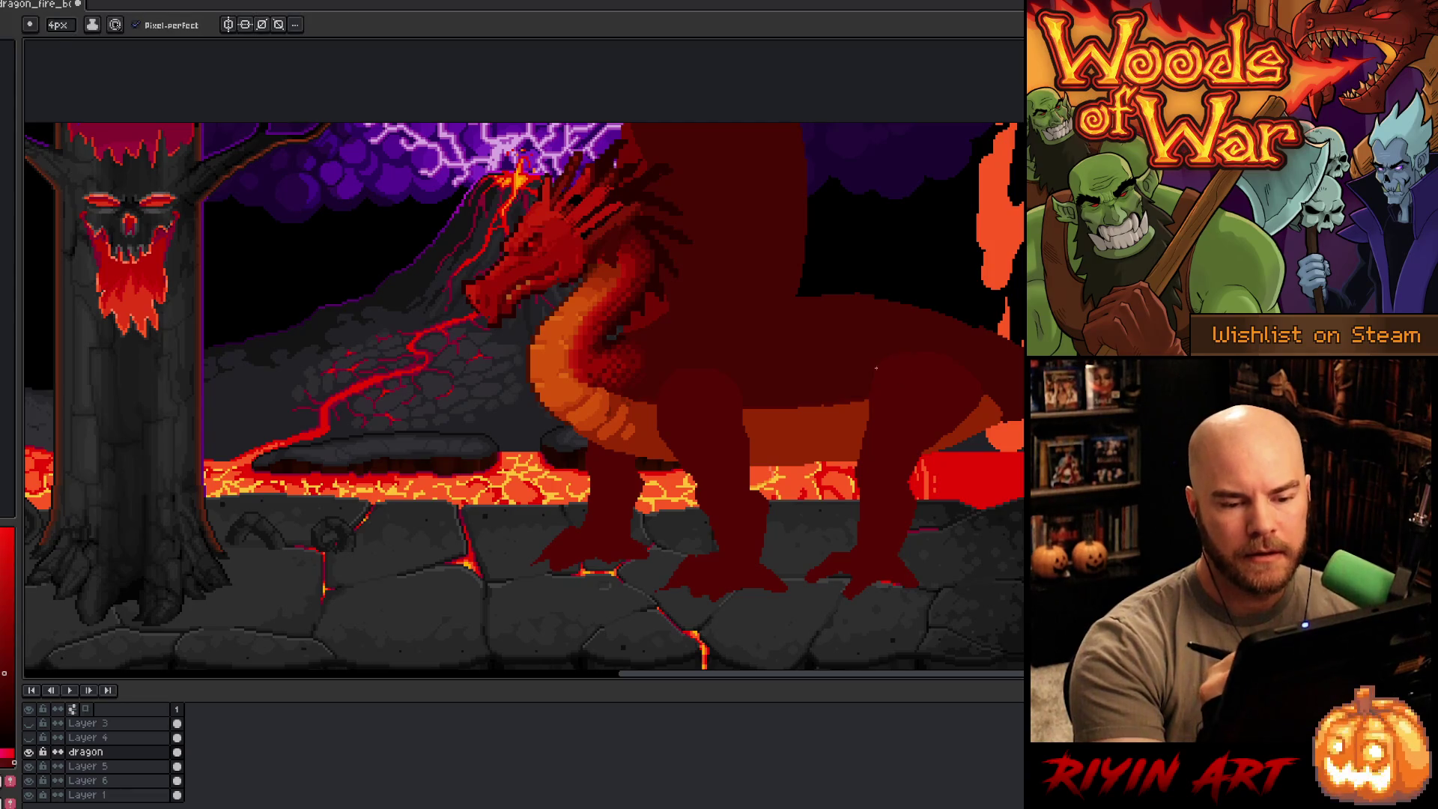
{"action": "left_click_drag", "start_coordinate": [868, 398], "coordinate": [867, 432]}
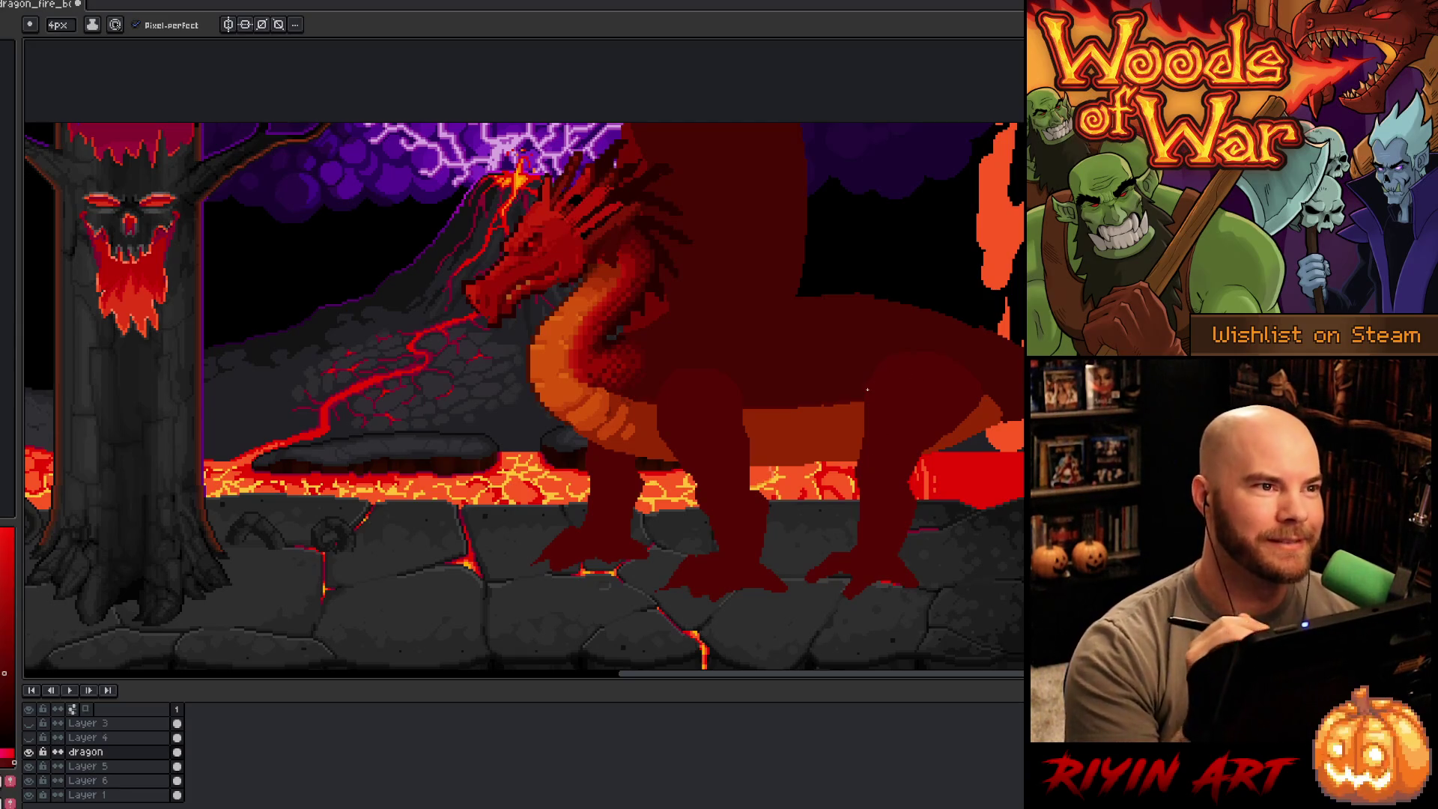
{"action": "left_click", "coordinate": [28, 737]}
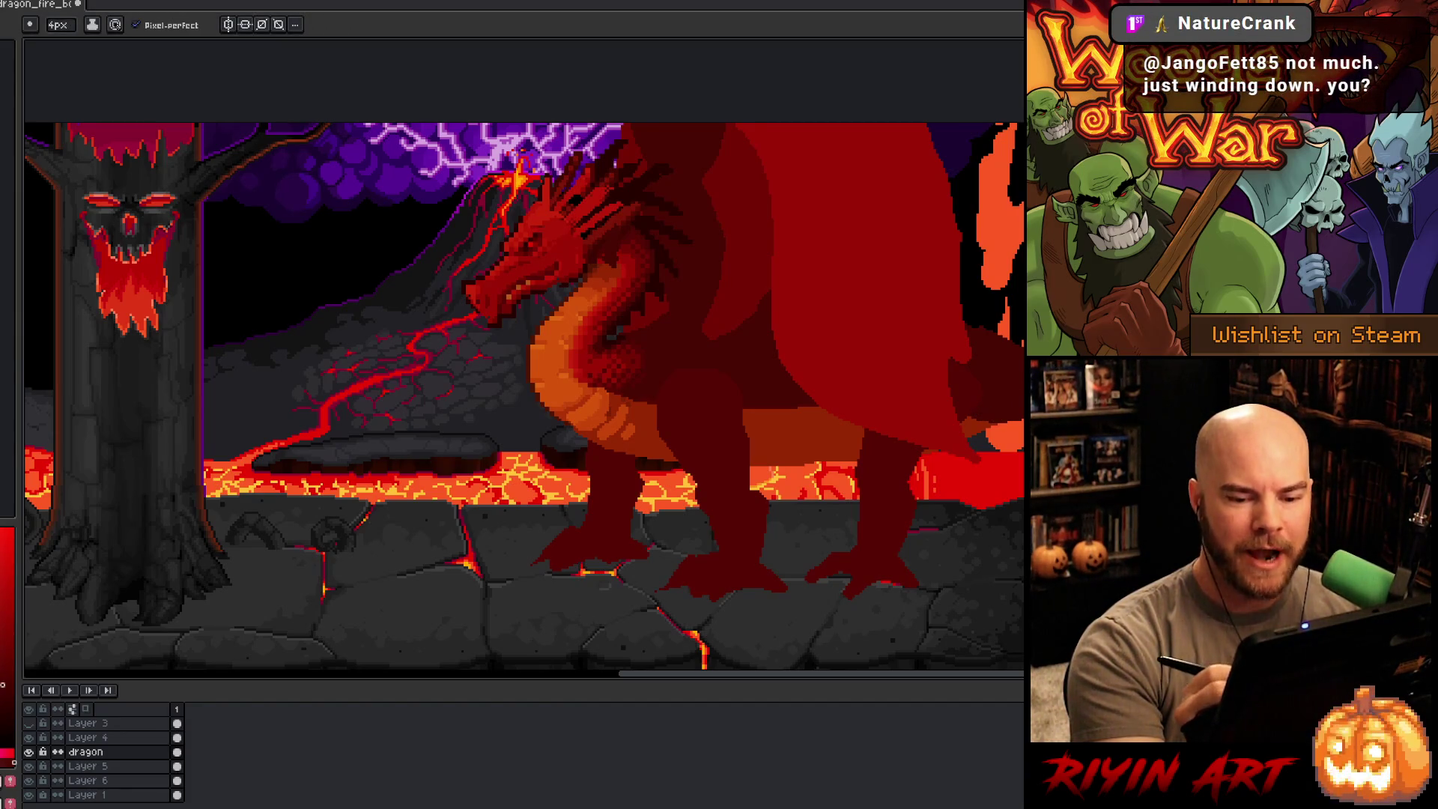
Step: Paint bright red along the wing's right edge, then pan toward the skull tree
{"action": "left_click_drag", "start_coordinate": [988, 397], "coordinate": [971, 423]}
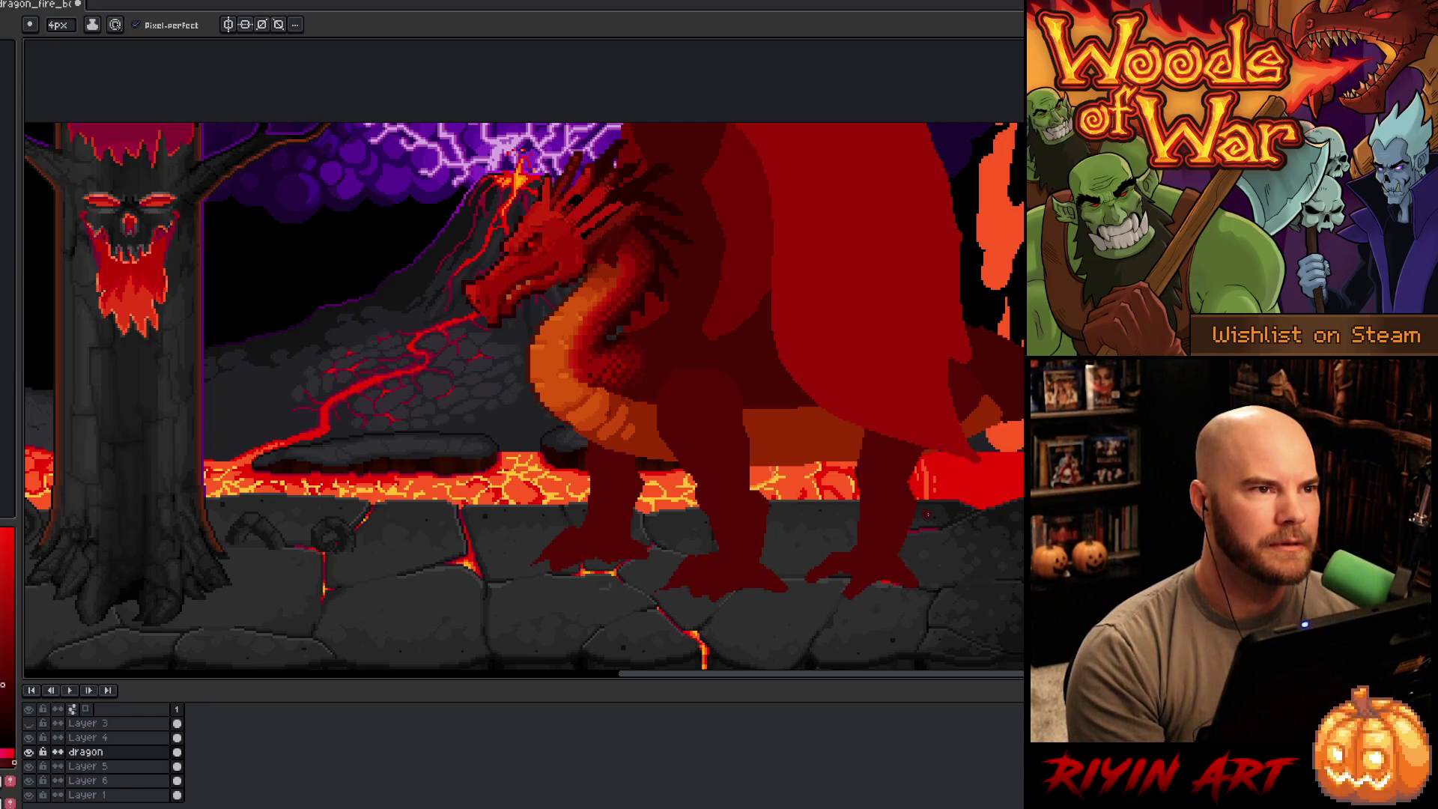
{"action": "key", "text": "space"}
{"action": "mouse_move", "coordinate": [520, 480]}
{"action": "left_mouse_down"}
{"action": "mouse_move", "coordinate": [721, 480]}
{"action": "mouse_move", "coordinate": [649, 497]}
{"action": "mouse_move", "coordinate": [731, 483]}
{"action": "mouse_move", "coordinate": [715, 484]}
{"action": "left_mouse_up"}
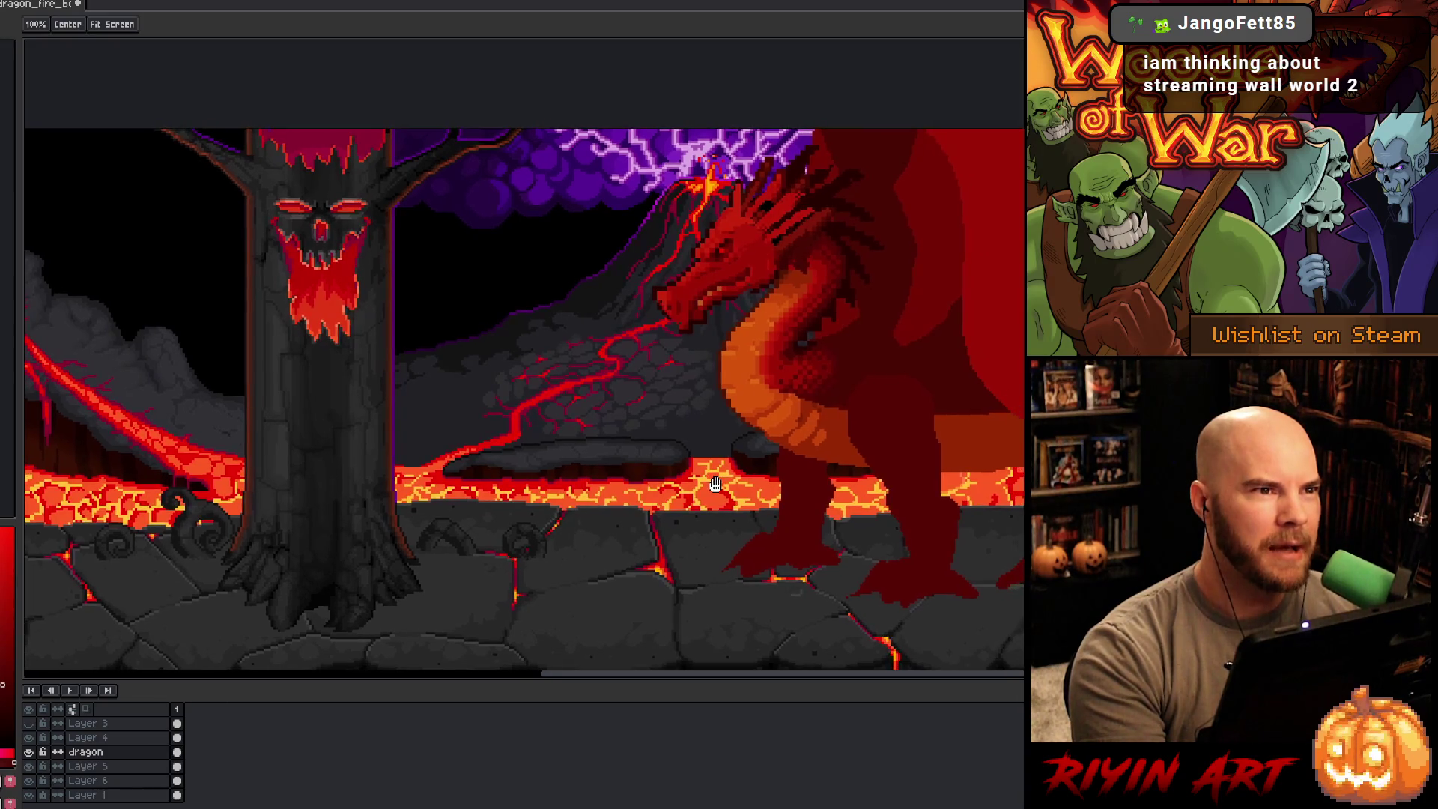
{"action": "key", "text": "b"}
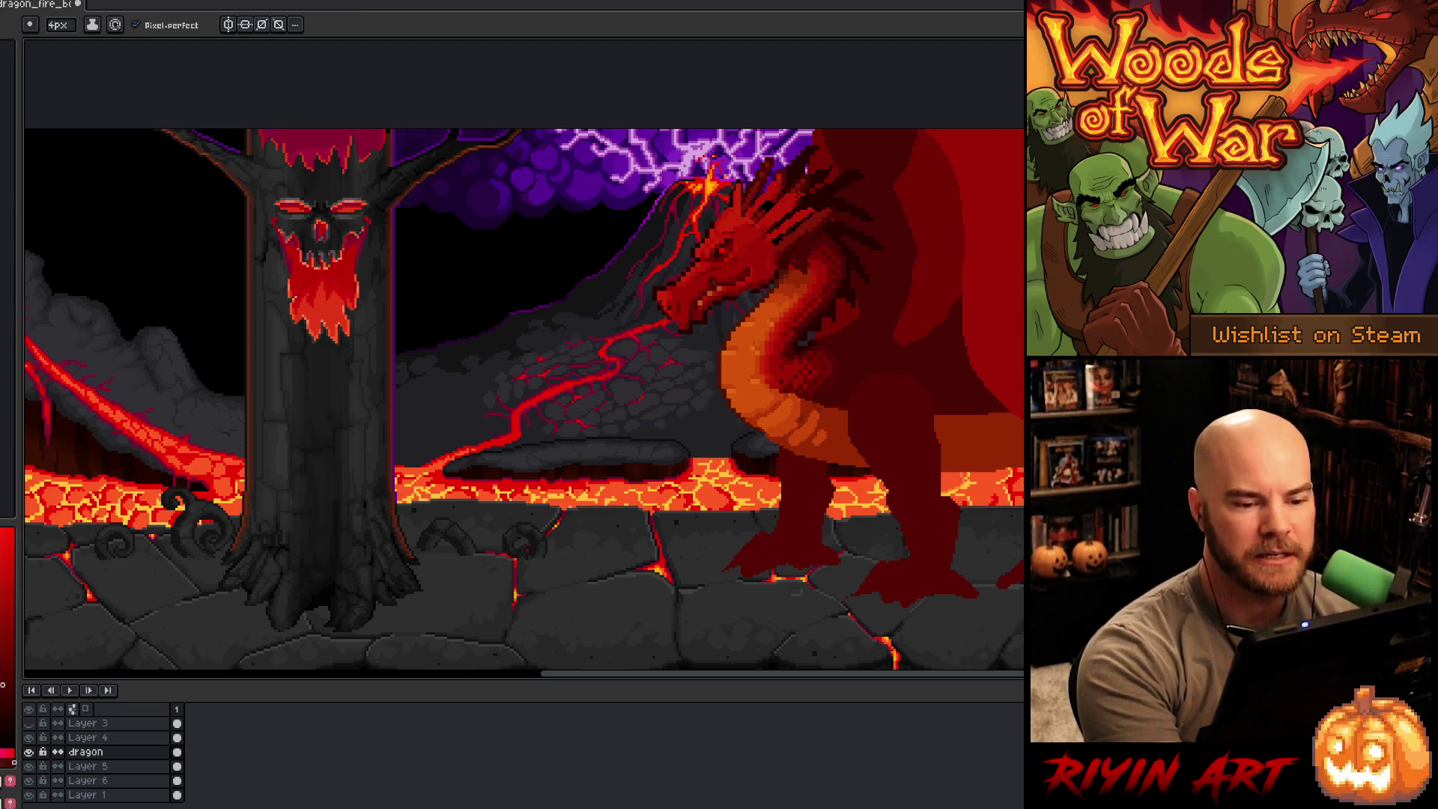
Step: Sample colours from the dragon's head and the orange of its neck
{"action": "left_click", "coordinate": [702, 280], "text": "alt"}
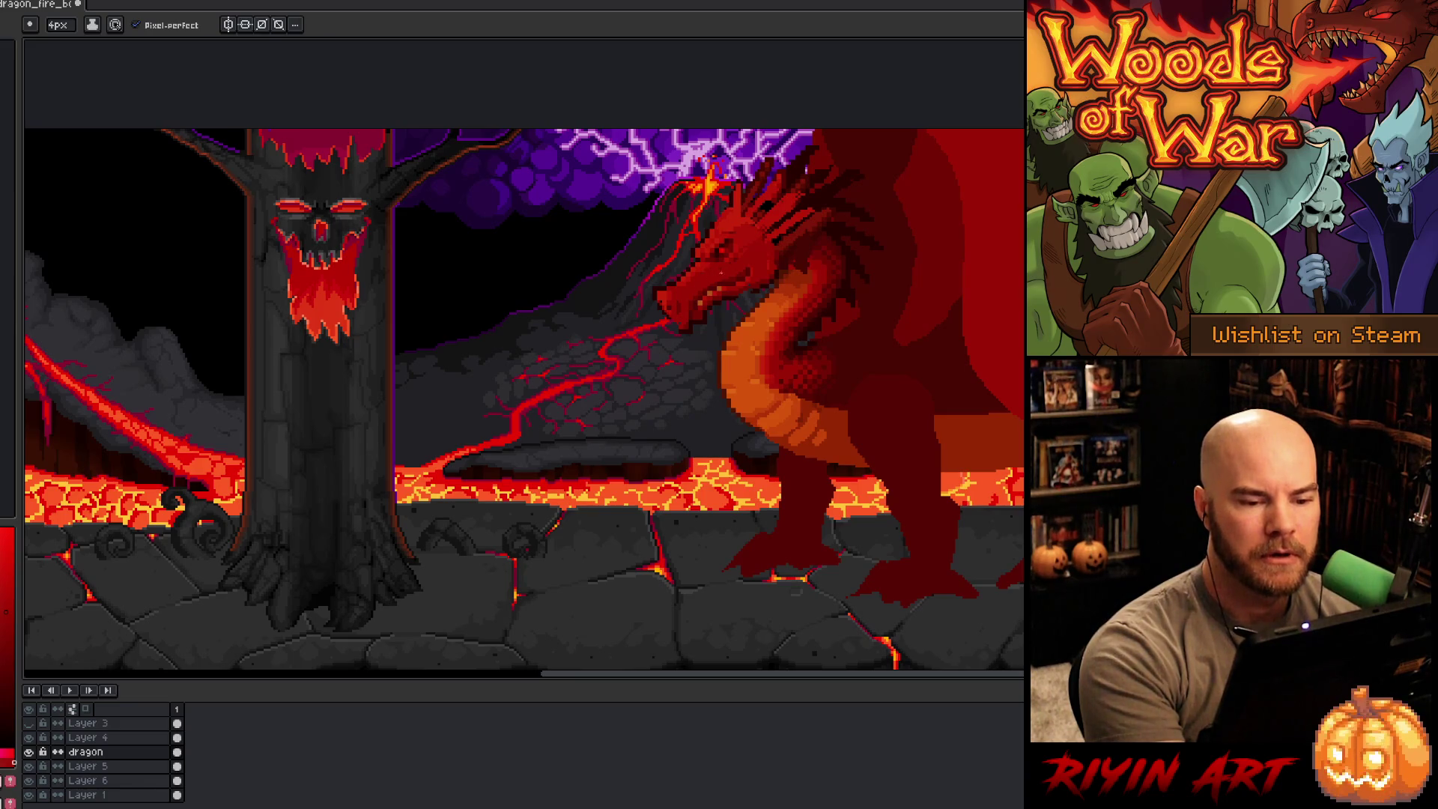
{"action": "left_click_drag", "start_coordinate": [746, 257], "coordinate": [592, 283]}
{"action": "left_click", "coordinate": [591, 283], "text": "alt"}
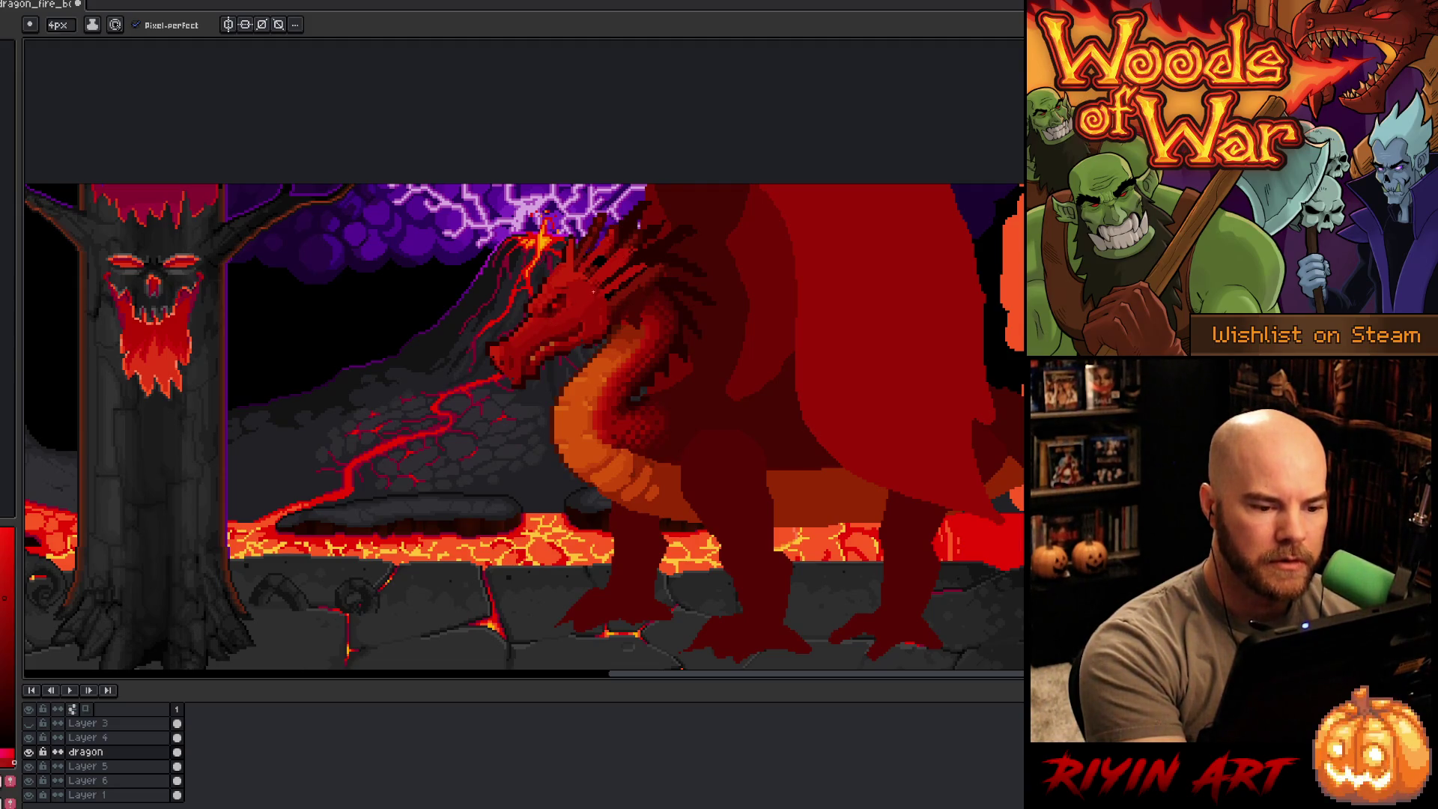
{"action": "left_click", "coordinate": [547, 285], "text": "alt"}
{"action": "left_click", "coordinate": [555, 273], "text": "alt"}
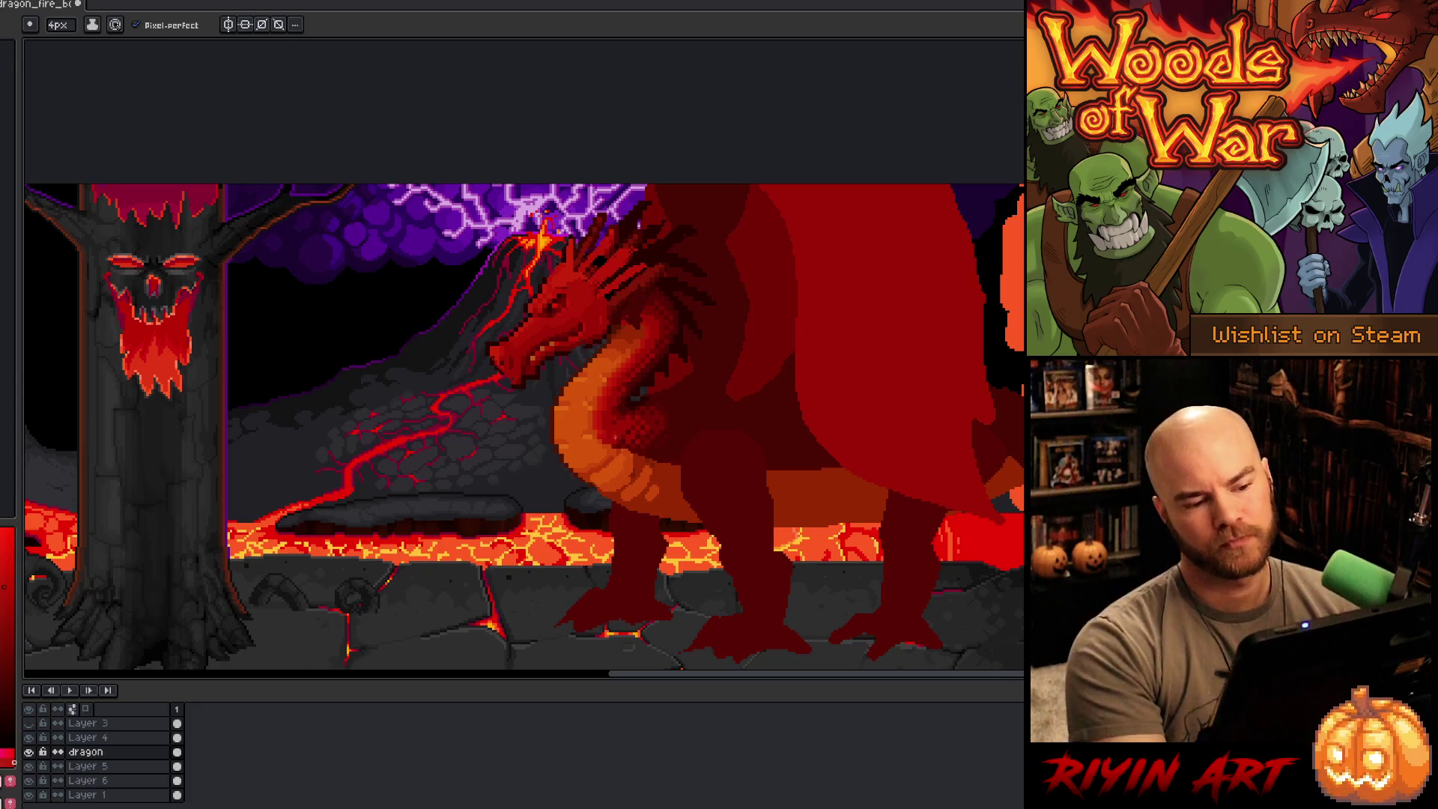
{"action": "key", "text": "alt"}
{"action": "left_click", "coordinate": [624, 329], "text": "alt"}
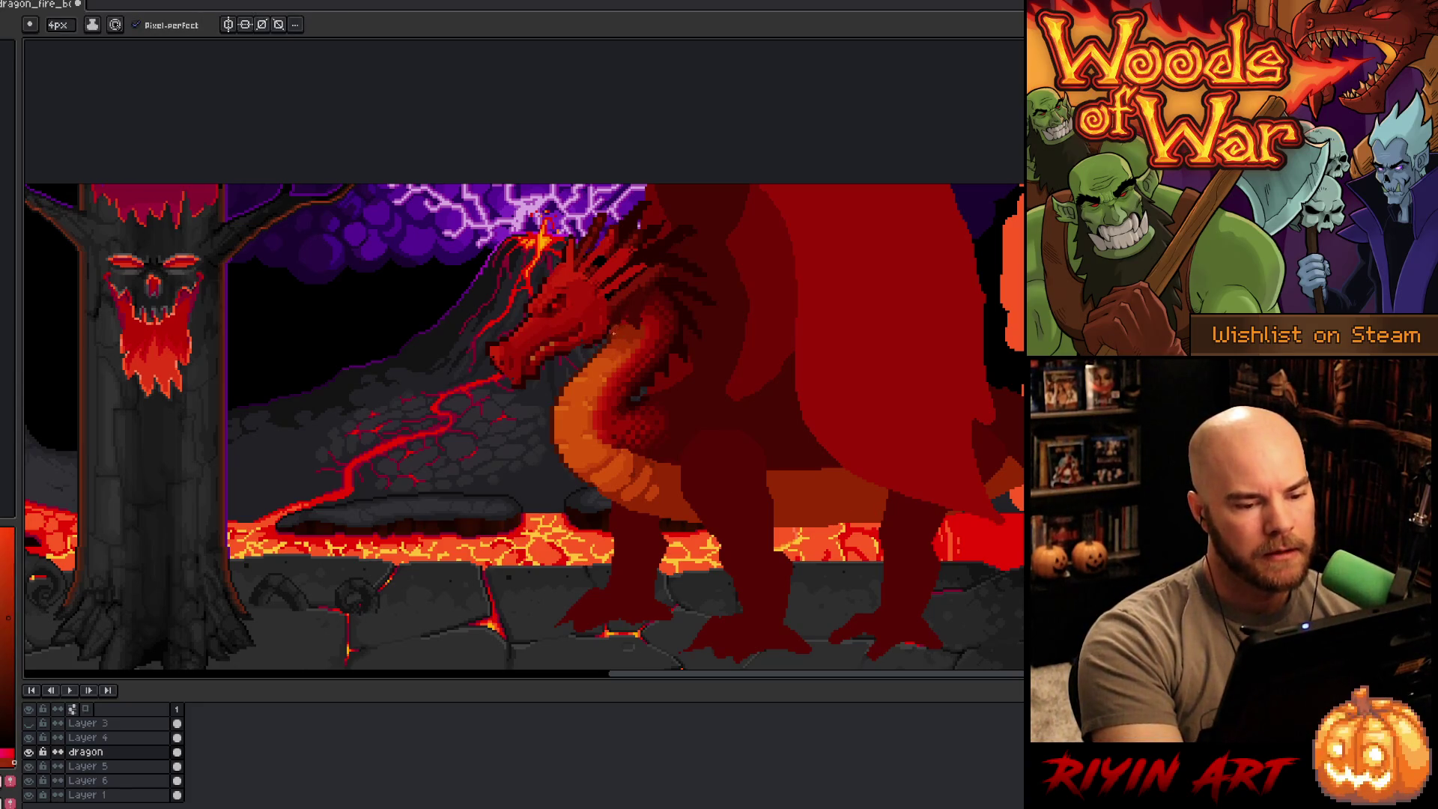
{"action": "key", "text": "alt"}
{"action": "left_click", "coordinate": [620, 339], "text": "alt"}
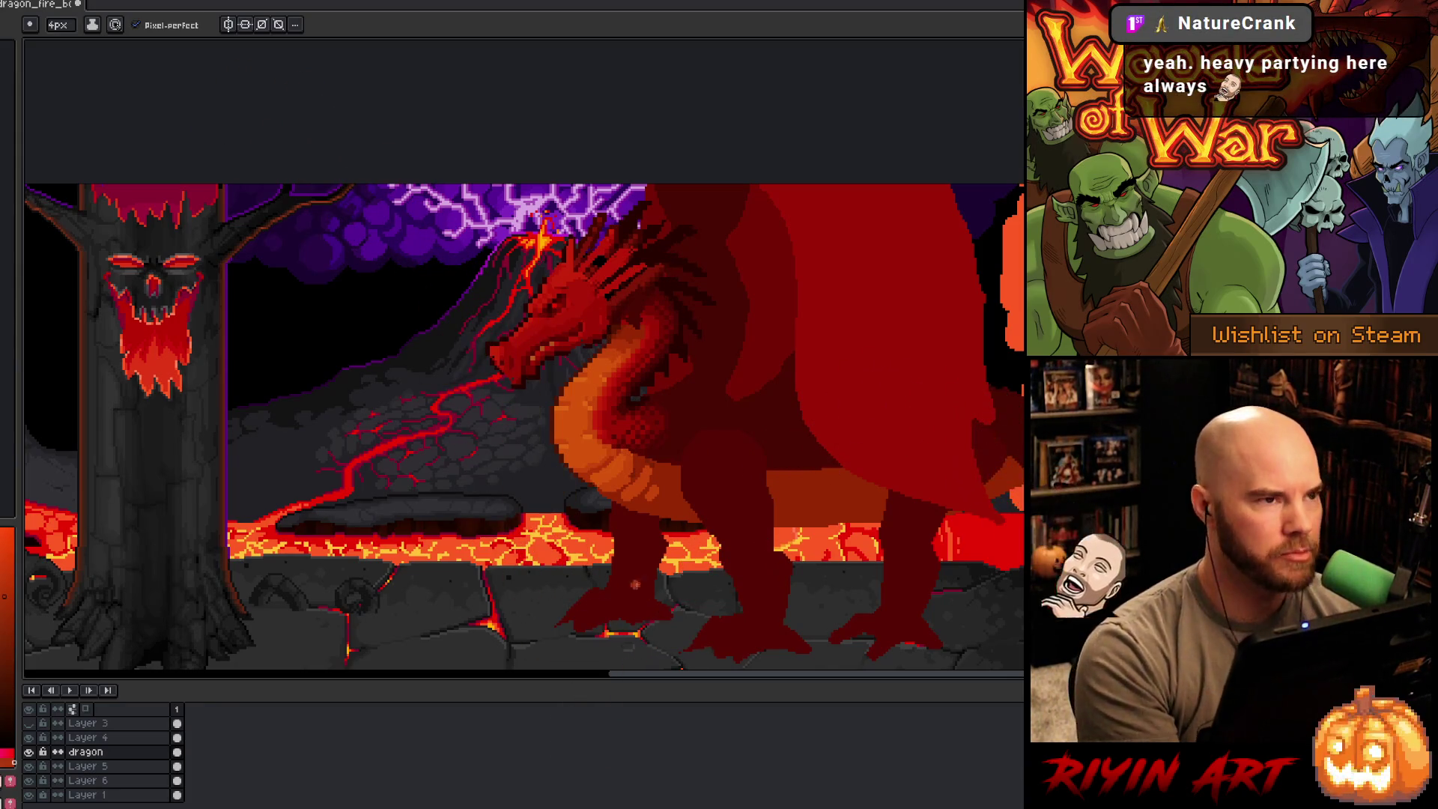
Step: Bring the skull tree into view, select Layer 4, and sample the wing's red
{"action": "left_click_drag", "start_coordinate": [665, 562], "coordinate": [503, 603]}
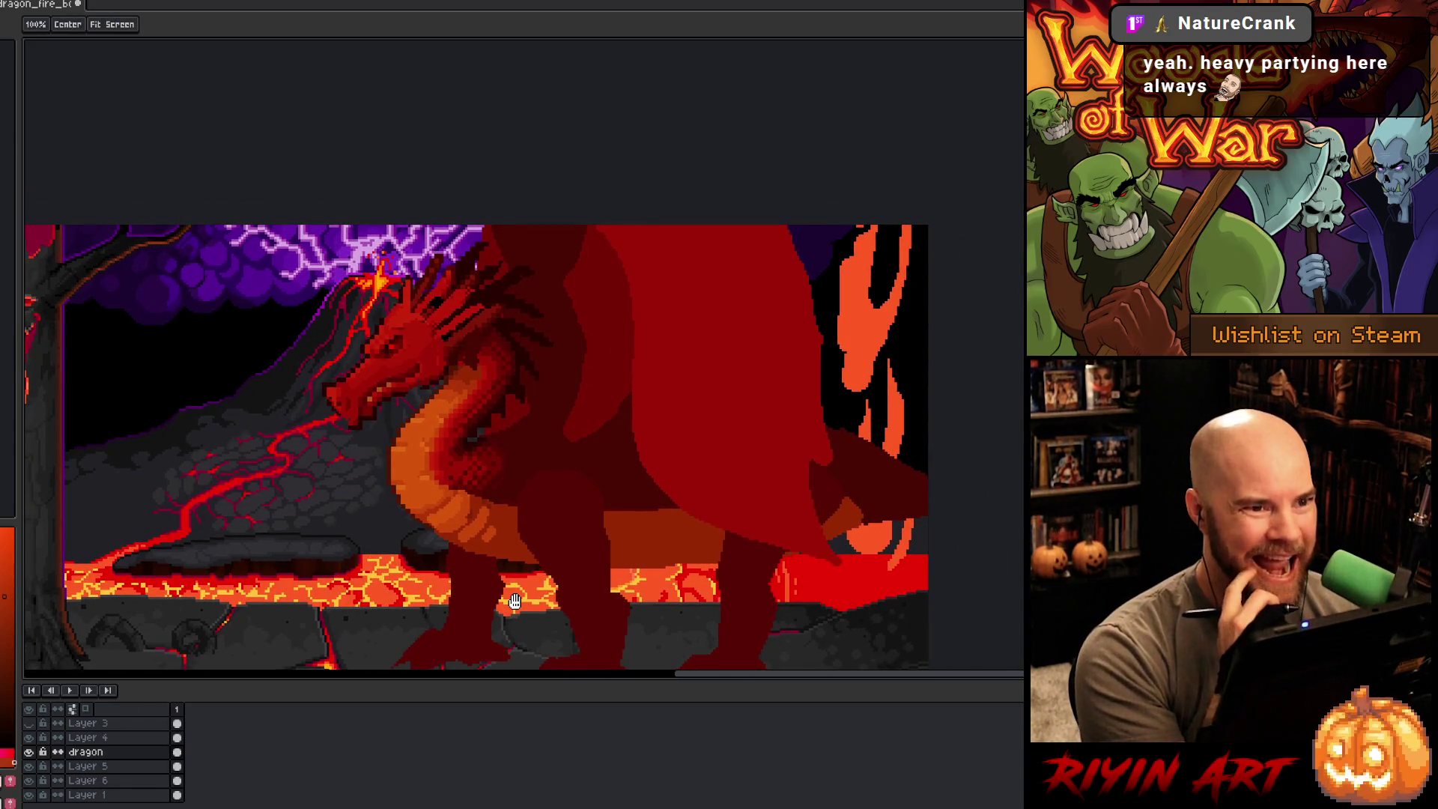
{"action": "left_click_drag", "start_coordinate": [543, 504], "coordinate": [699, 474]}
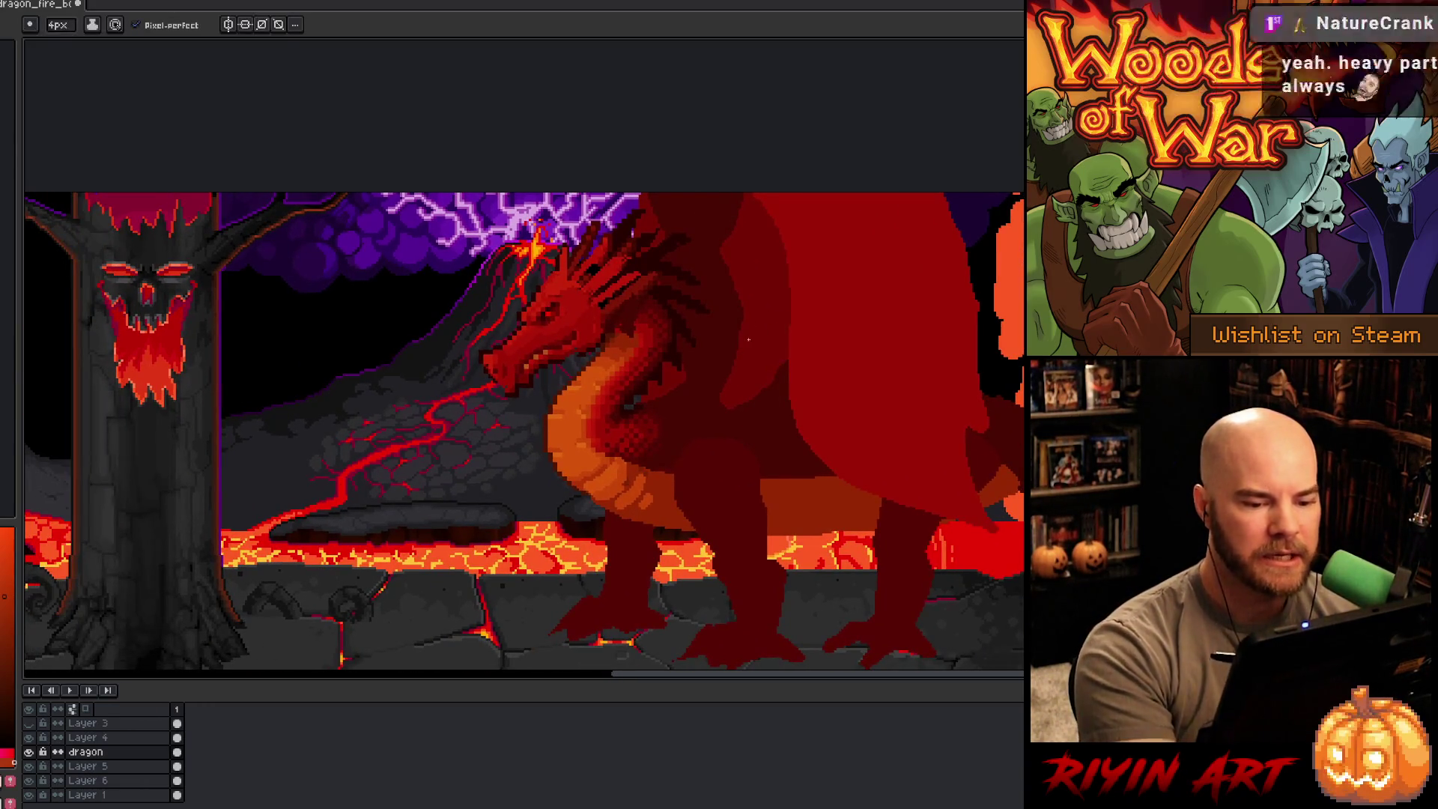
{"action": "left_click", "coordinate": [87, 738]}
{"action": "left_click", "coordinate": [27, 738]}
{"action": "left_click", "coordinate": [28, 737]}
{"action": "left_click", "coordinate": [740, 396], "text": "alt"}
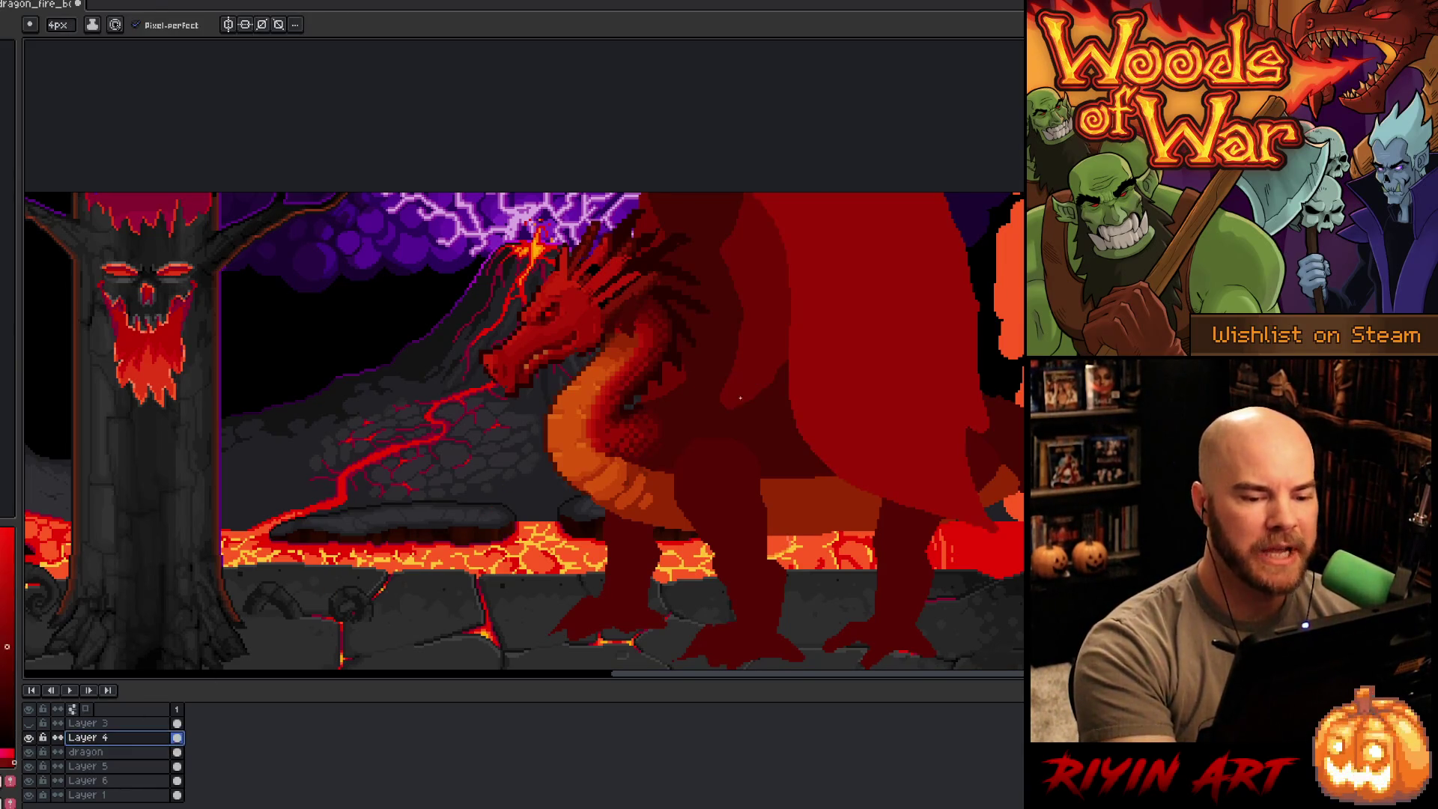
Step: Paint a lighter vertical stroke down the dragon's wing with a colour sampled from it, redrawing after an undo
{"action": "left_click", "coordinate": [767, 372]}
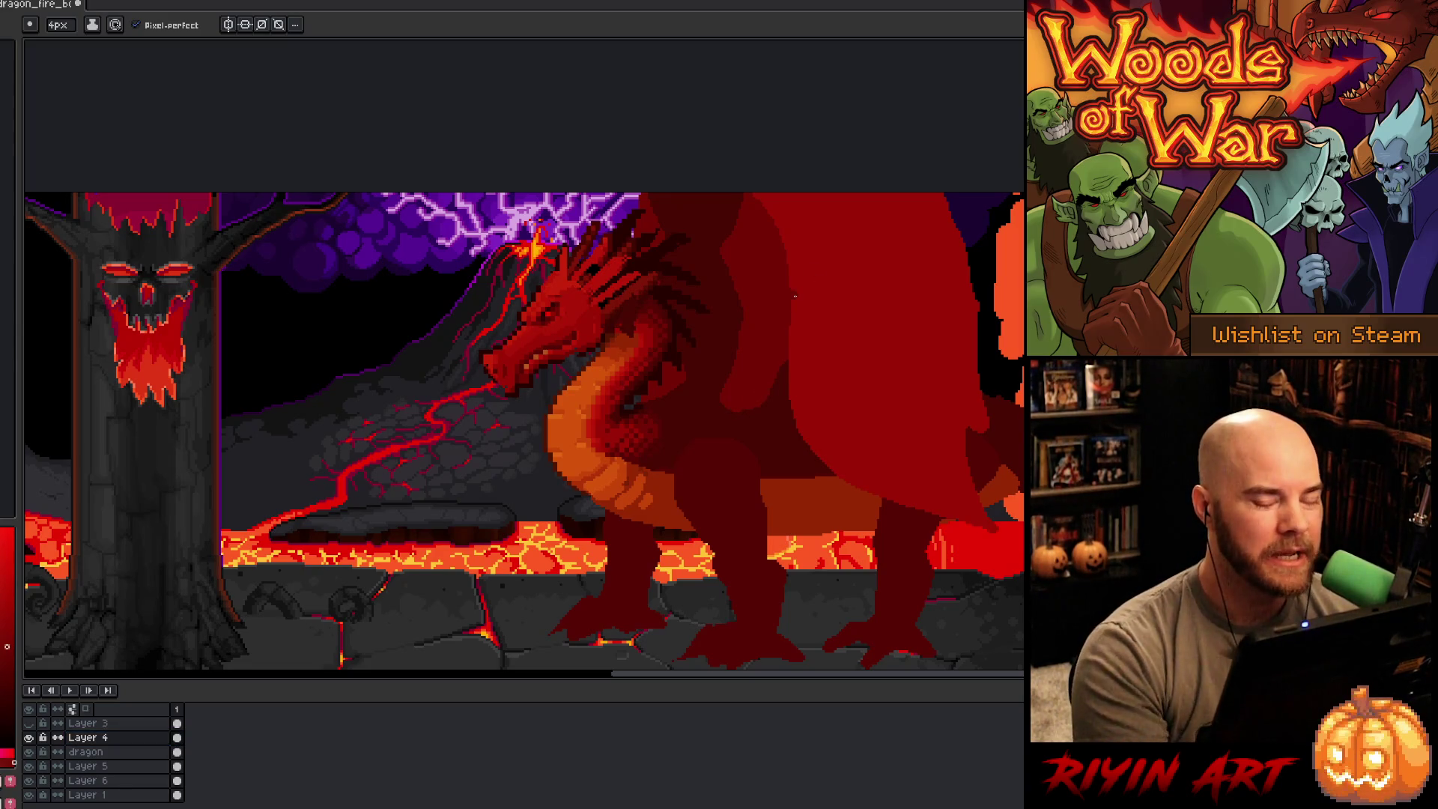
{"action": "left_click", "coordinate": [819, 308], "text": "alt"}
{"action": "left_click_drag", "start_coordinate": [777, 218], "coordinate": [785, 391]}
{"action": "key", "text": "ctrl+z"}
{"action": "left_click_drag", "start_coordinate": [778, 242], "coordinate": [784, 335]}
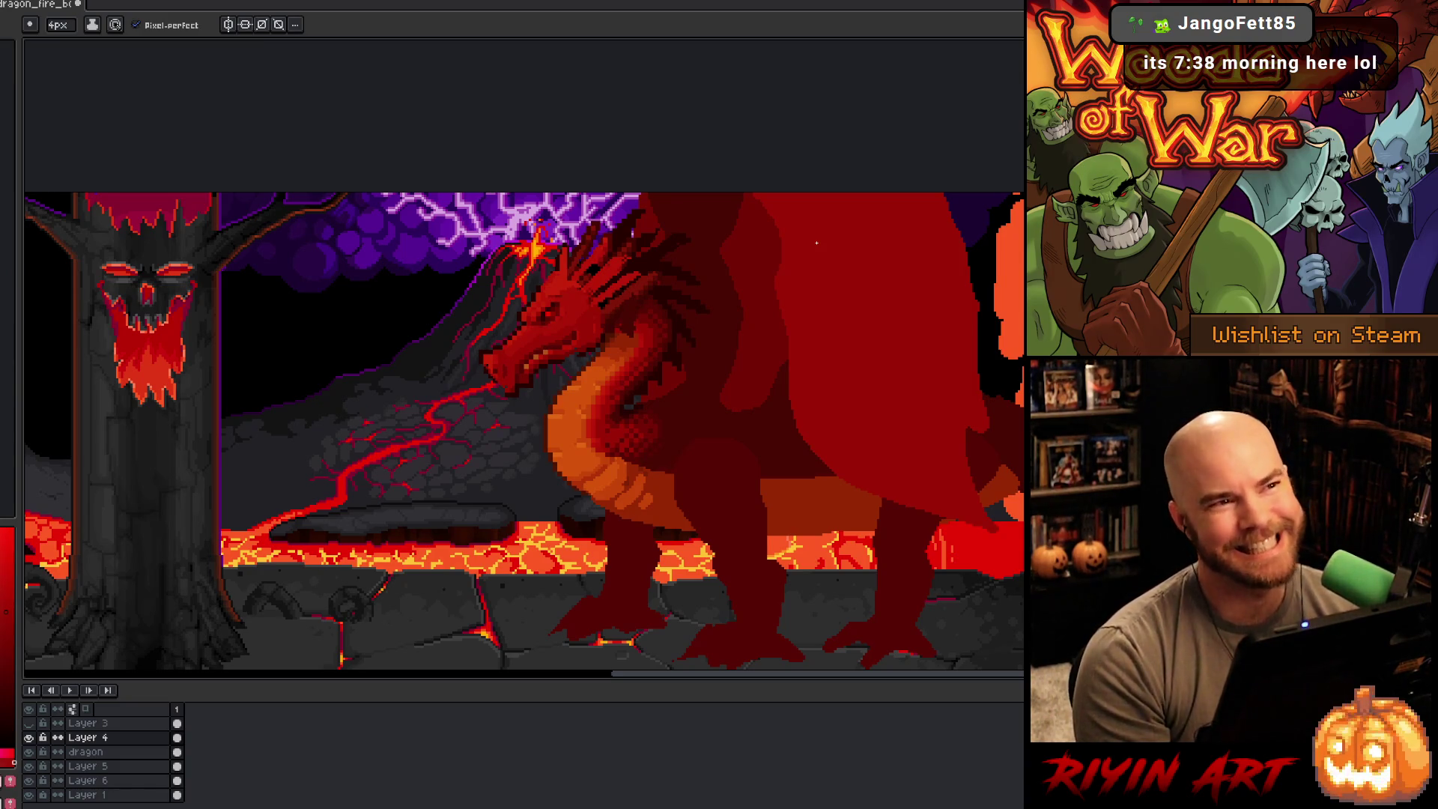
Step: Lasso a narrow strip along the dragon's right edge, fill it with red, and re-centre on the skull tree
{"action": "key", "text": "m"}
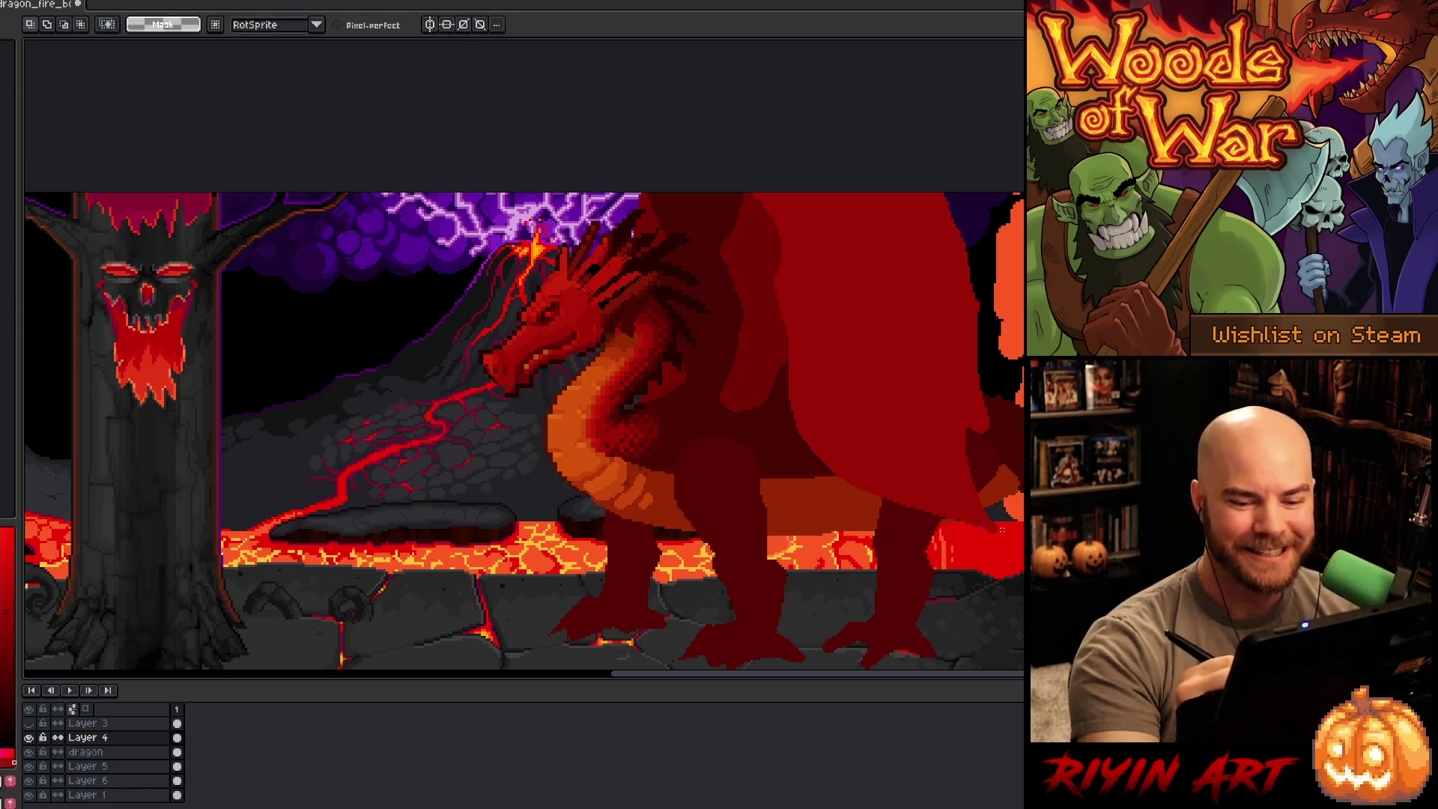
{"action": "mouse_move", "coordinate": [1003, 536]}
{"action": "left_mouse_down"}
{"action": "mouse_move", "coordinate": [965, 415]}
{"action": "mouse_move", "coordinate": [983, 369]}
{"action": "mouse_move", "coordinate": [969, 338]}
{"action": "mouse_move", "coordinate": [976, 253]}
{"action": "mouse_move", "coordinate": [942, 193]}
{"action": "mouse_move", "coordinate": [1001, 190]}
{"action": "left_mouse_up"}
{"action": "key", "text": "f"}
{"action": "key", "text": "ctrl+d"}
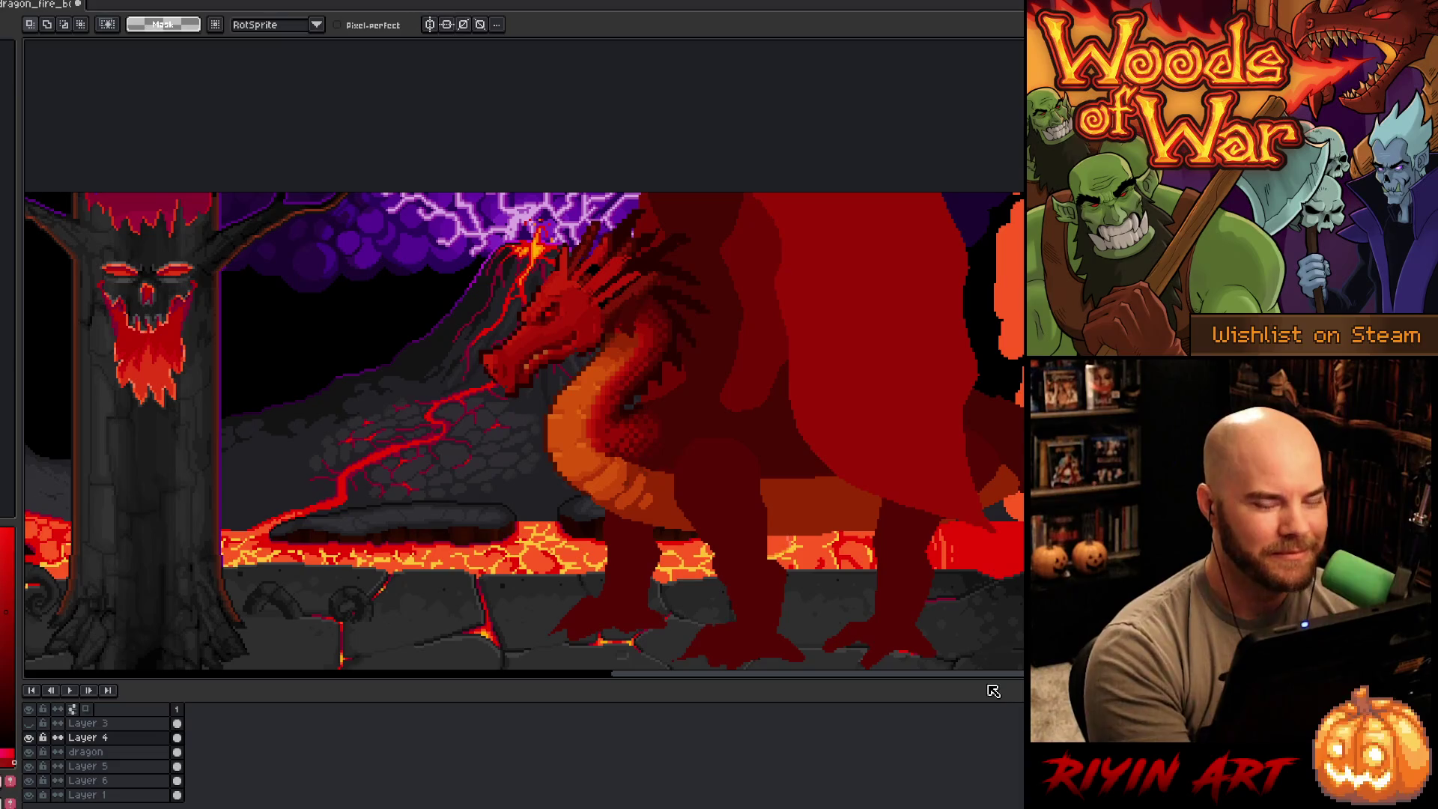
{"action": "mouse_move", "coordinate": [895, 481]}
{"action": "left_mouse_down"}
{"action": "mouse_move", "coordinate": [808, 488]}
{"action": "mouse_move", "coordinate": [821, 501]}
{"action": "mouse_move", "coordinate": [863, 476]}
{"action": "left_mouse_up"}
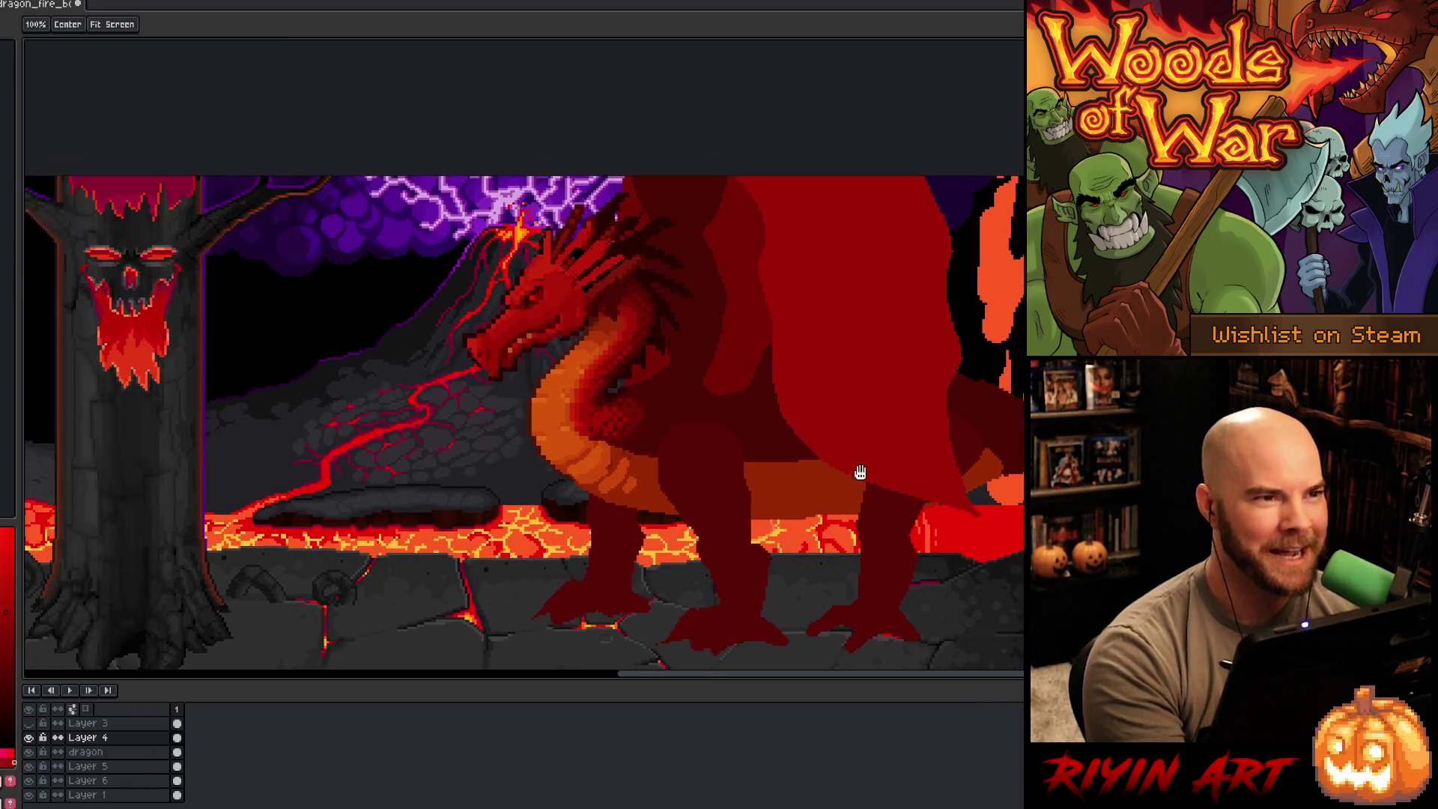
{"action": "left_click_drag", "start_coordinate": [981, 398], "coordinate": [927, 411]}
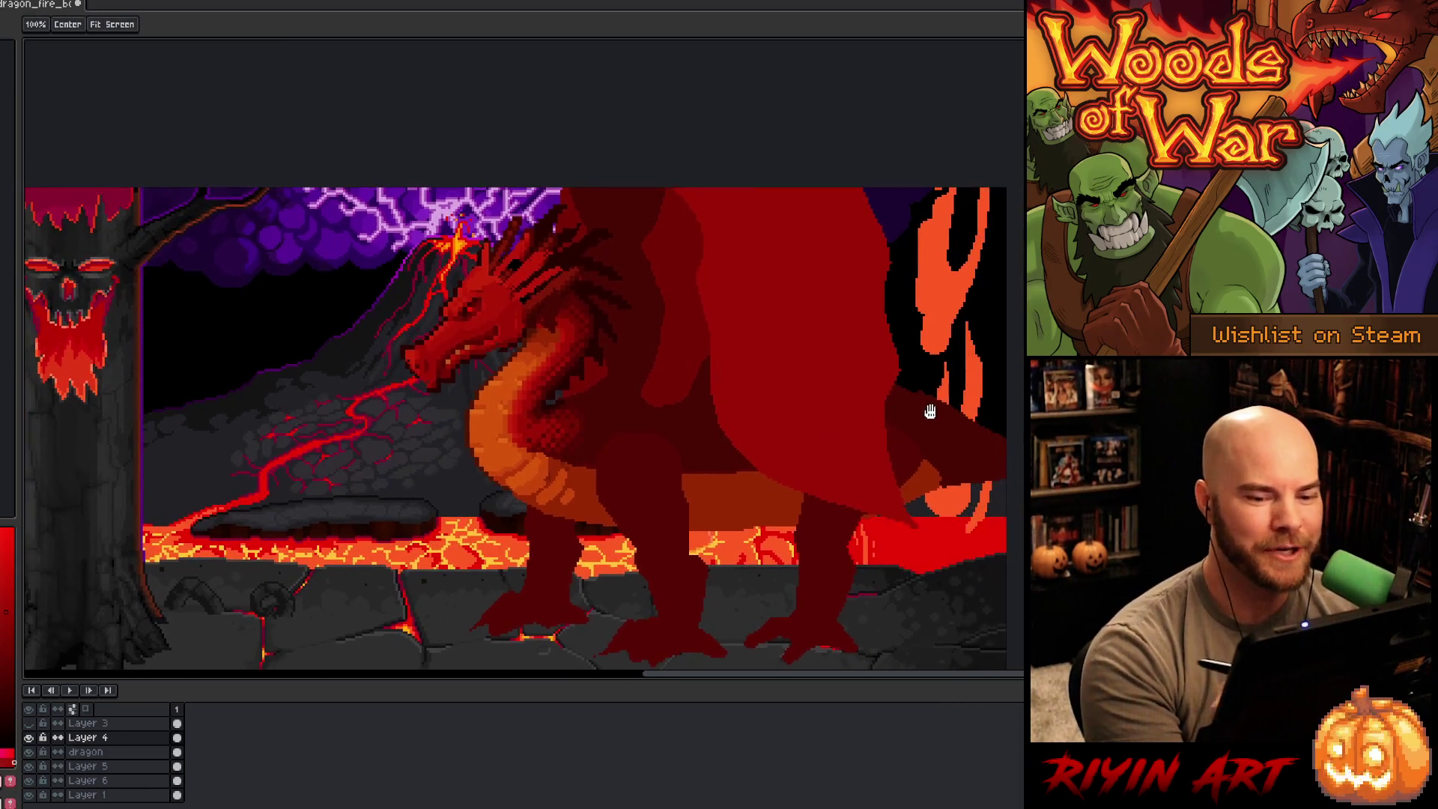
{"action": "left_click_drag", "start_coordinate": [757, 437], "coordinate": [776, 430]}
{"action": "key", "text": "m"}
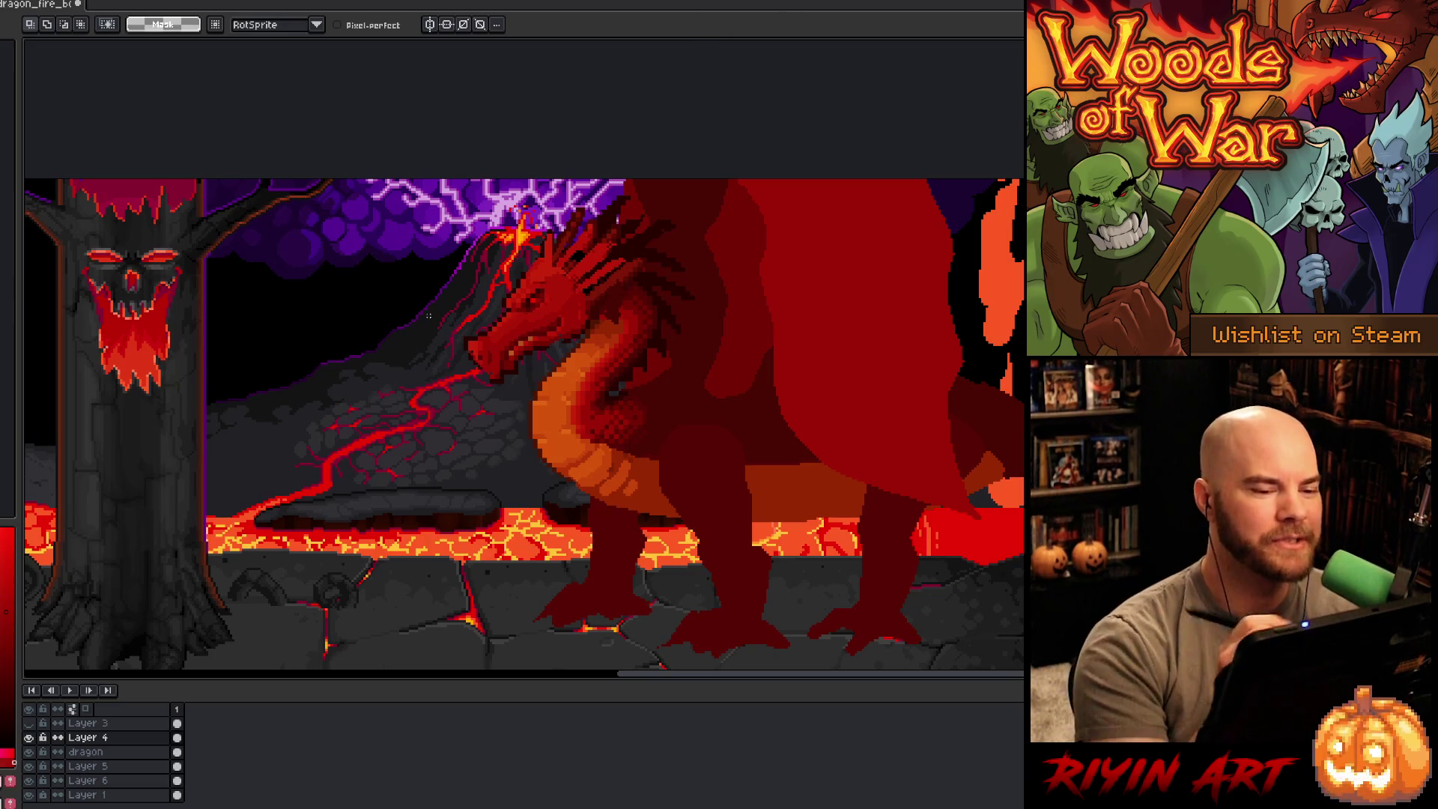
Step: Pan the canvas up and right until the rocky ground below the skull-faced tree and dragon shows
{"action": "key", "text": "space"}
{"action": "mouse_move", "coordinate": [610, 475]}
{"action": "left_mouse_down"}
{"action": "mouse_move", "coordinate": [566, 457]}
{"action": "mouse_move", "coordinate": [621, 400]}
{"action": "mouse_move", "coordinate": [705, 405]}
{"action": "left_mouse_up"}
{"action": "left_click_drag", "start_coordinate": [756, 458], "coordinate": [784, 457]}
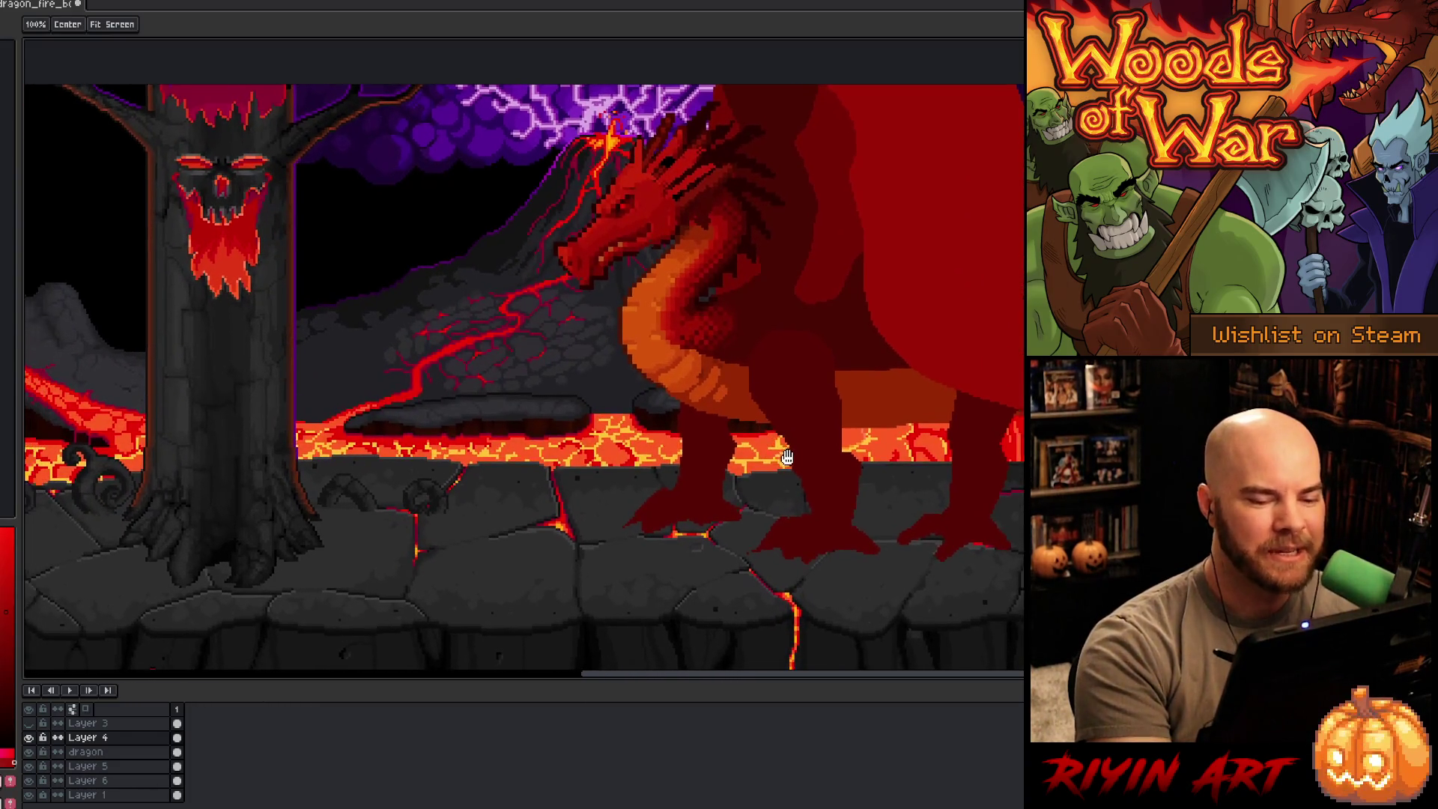
{"action": "left_click_drag", "start_coordinate": [697, 447], "coordinate": [782, 416]}
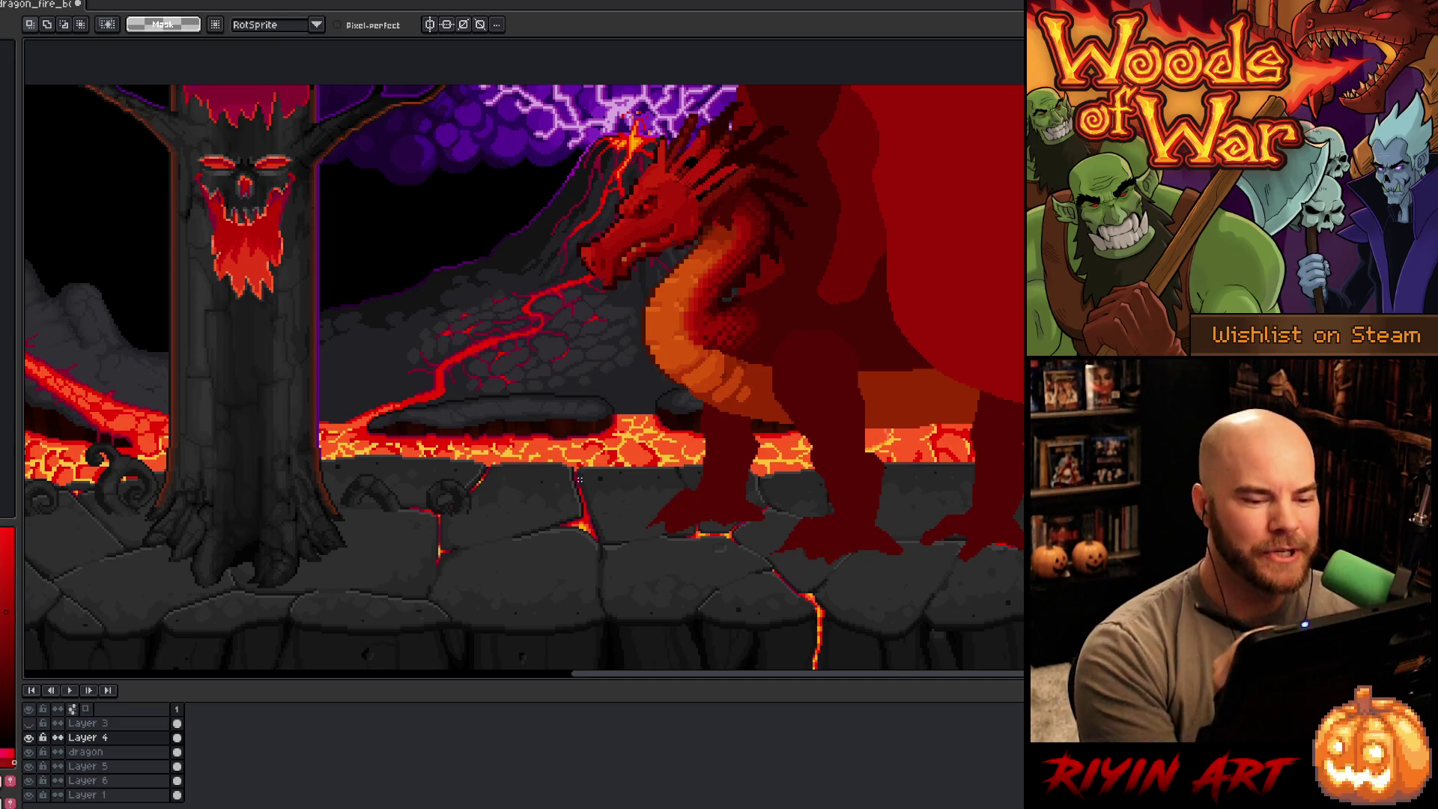
Step: Sample the orange from the dragon's neck as the pencil's drawing colour
{"action": "key", "text": "i"}
{"action": "left_click", "coordinate": [684, 378]}
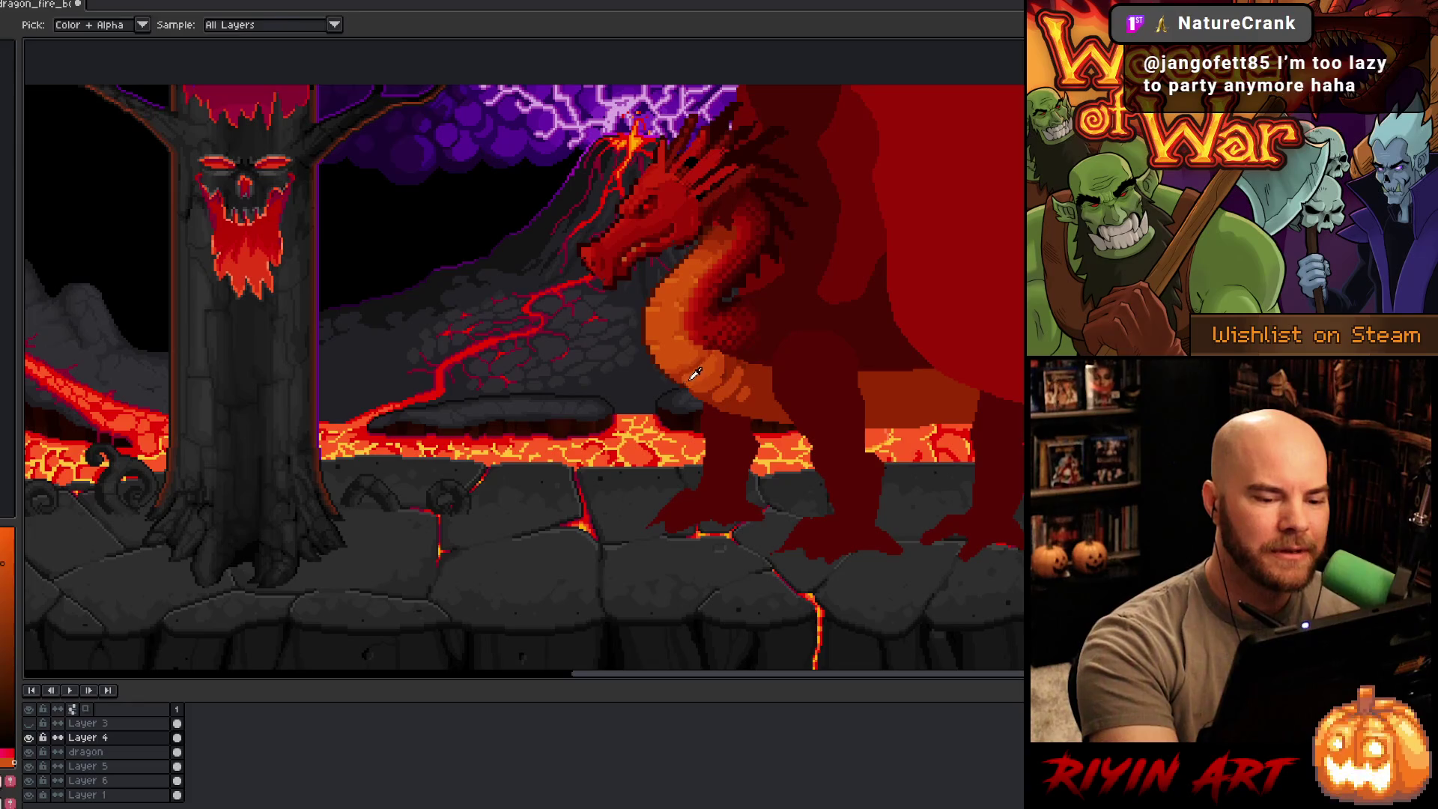
{"action": "key", "text": "b"}
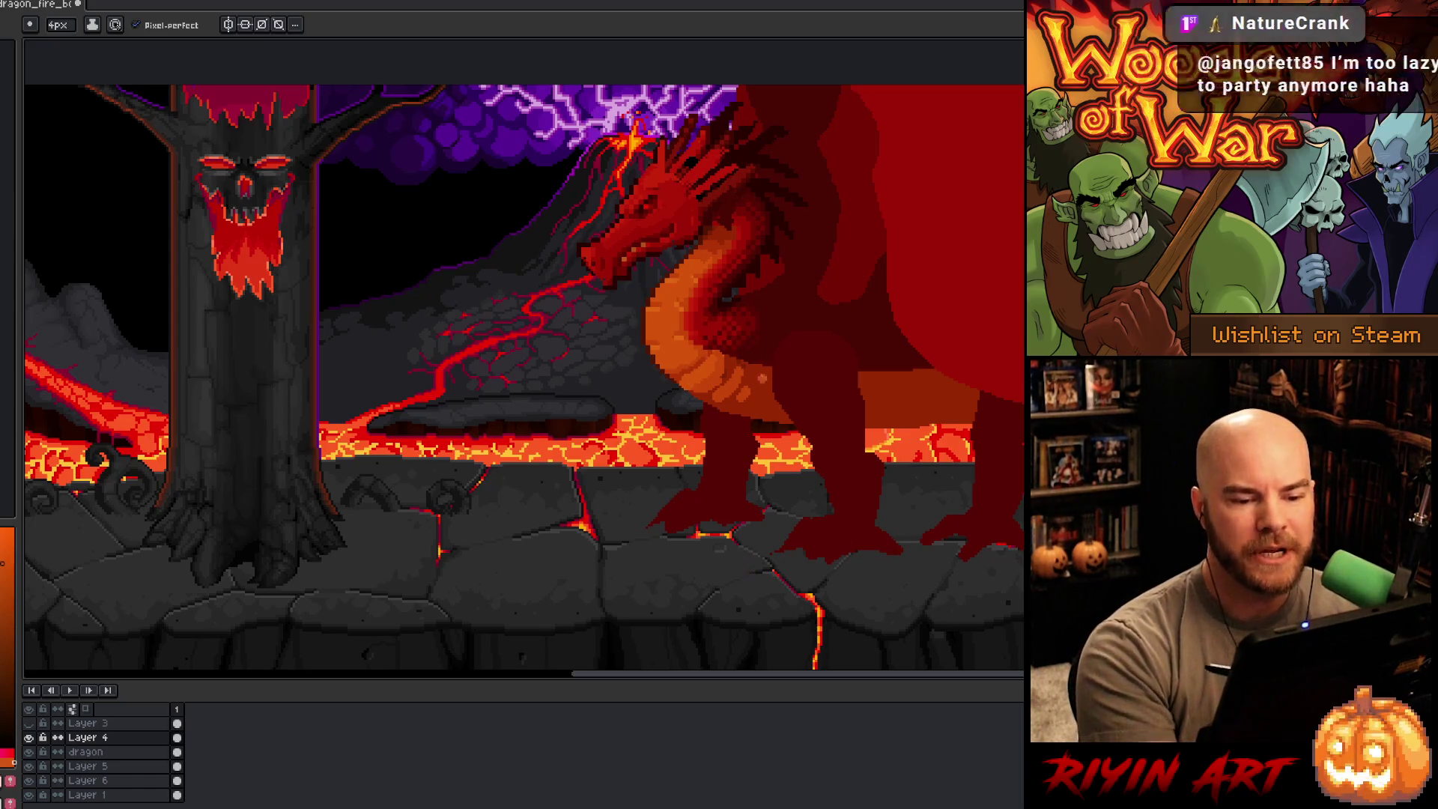
{"action": "left_click", "coordinate": [722, 375], "text": "alt"}
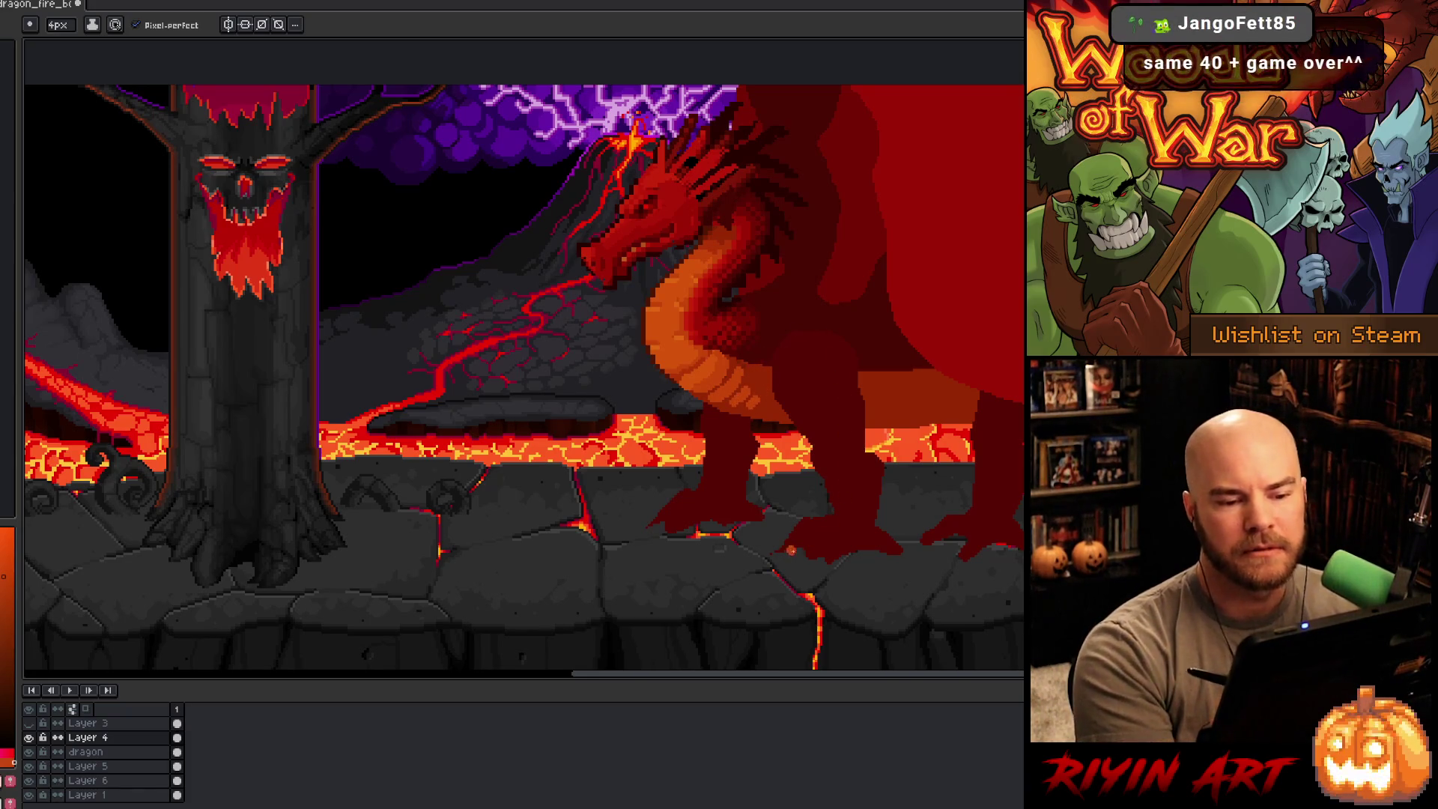
Step: Pan back to the sky and wing, and hide then show Layer 4 to compare the silhouette
{"action": "mouse_move", "coordinate": [628, 486]}
{"action": "left_mouse_down"}
{"action": "mouse_move", "coordinate": [622, 513]}
{"action": "mouse_move", "coordinate": [559, 507]}
{"action": "left_mouse_up"}
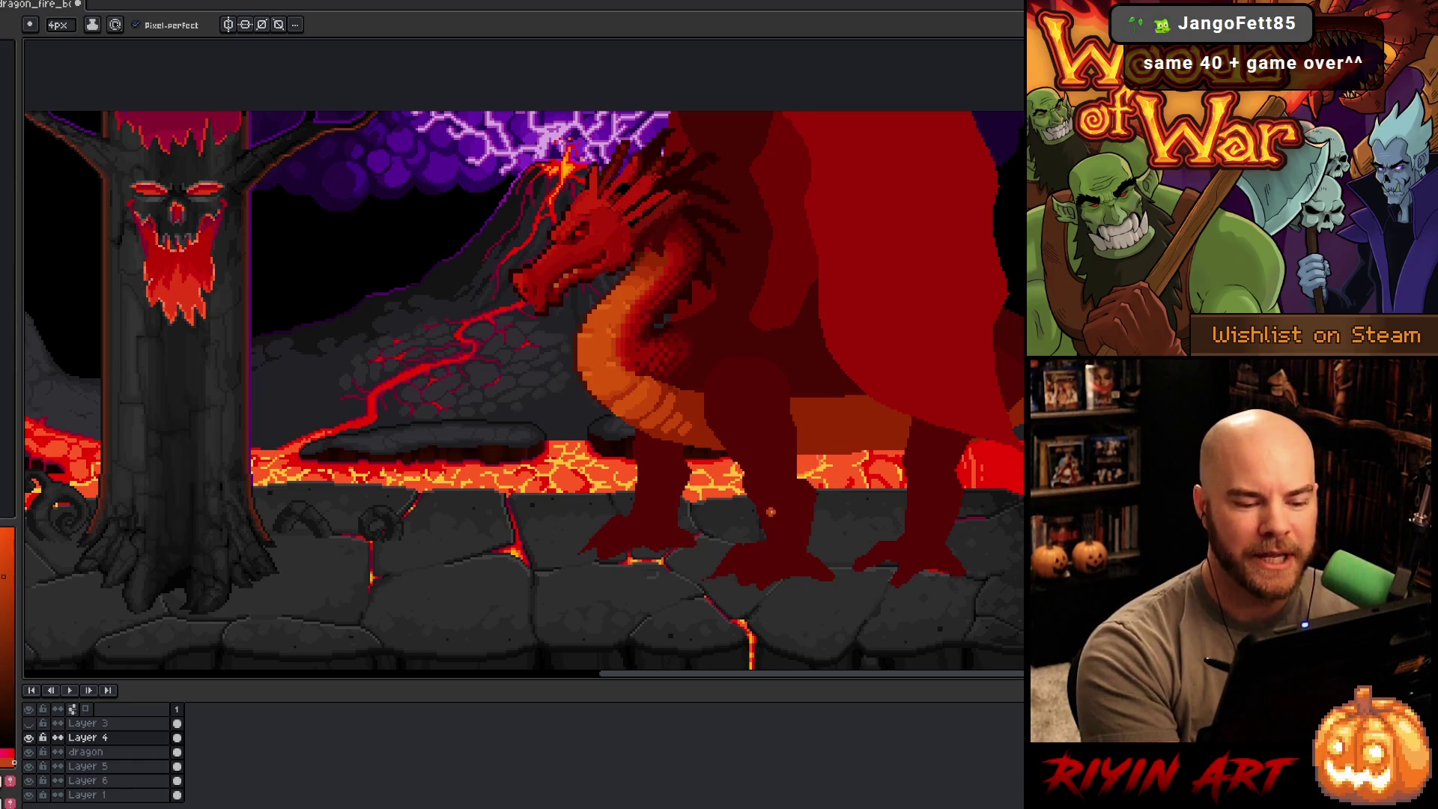
{"action": "key", "text": "space"}
{"action": "left_click_drag", "start_coordinate": [644, 521], "coordinate": [573, 540]}
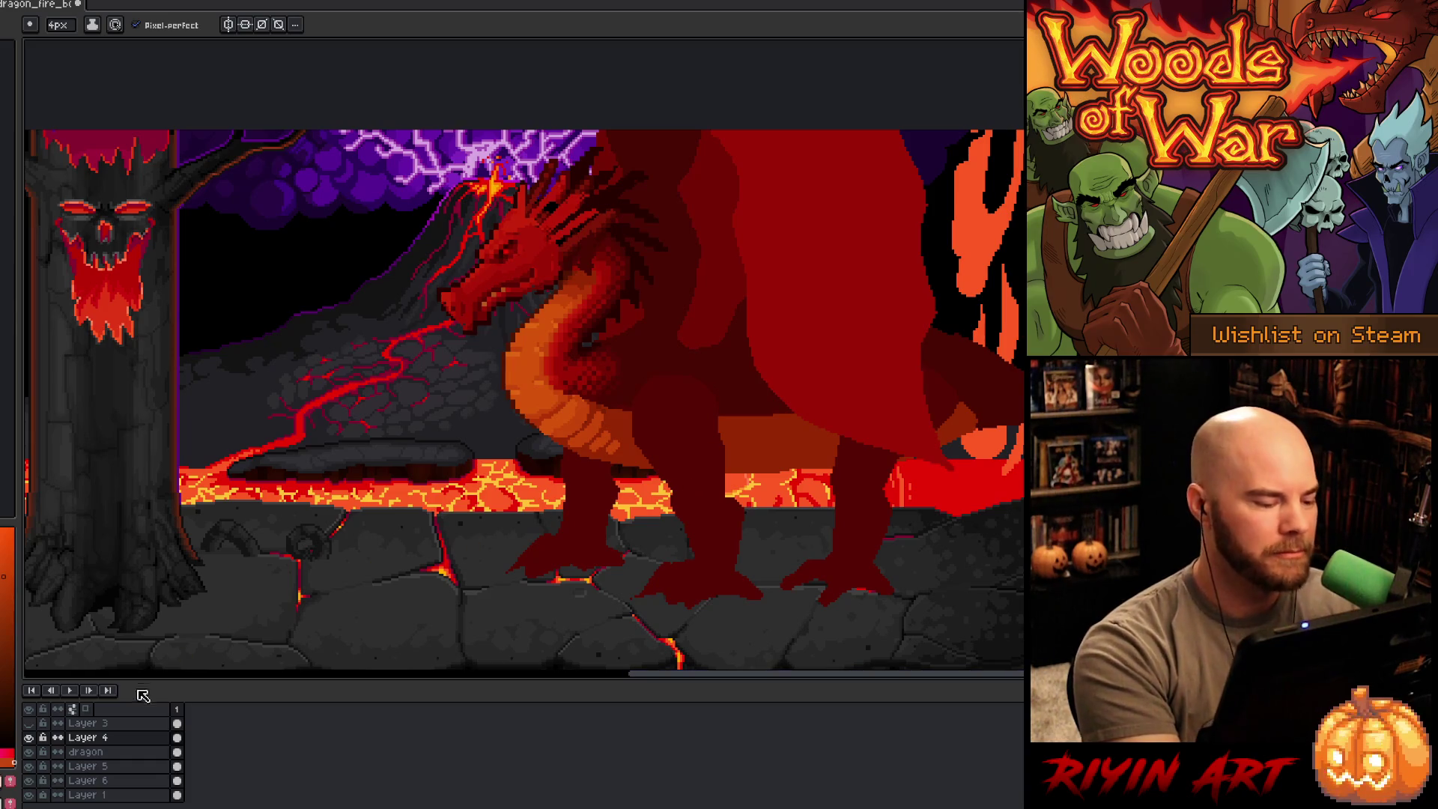
{"action": "left_click", "coordinate": [29, 736]}
{"action": "left_click", "coordinate": [28, 737]}
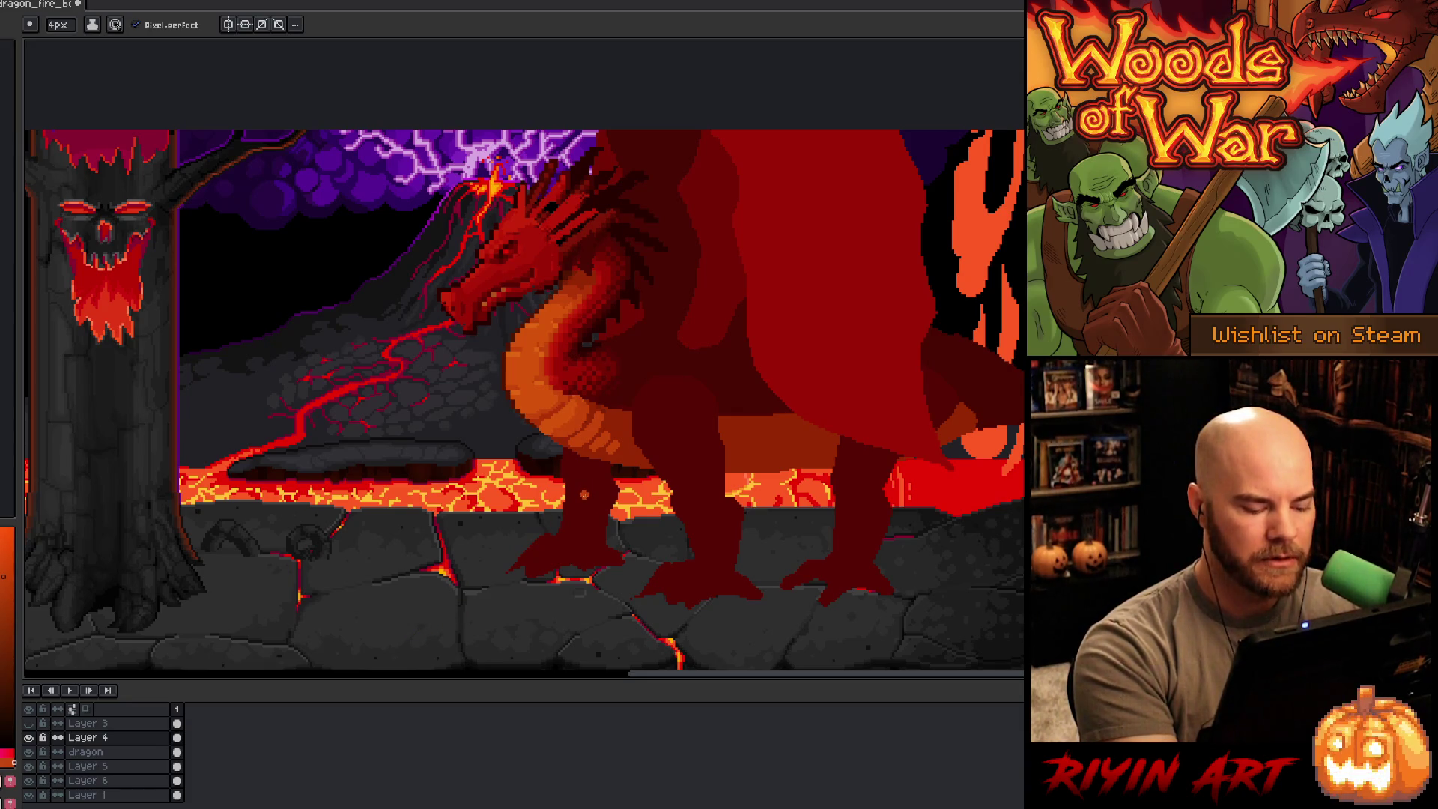
{"action": "key", "text": "v"}
{"action": "left_click", "coordinate": [589, 500]}
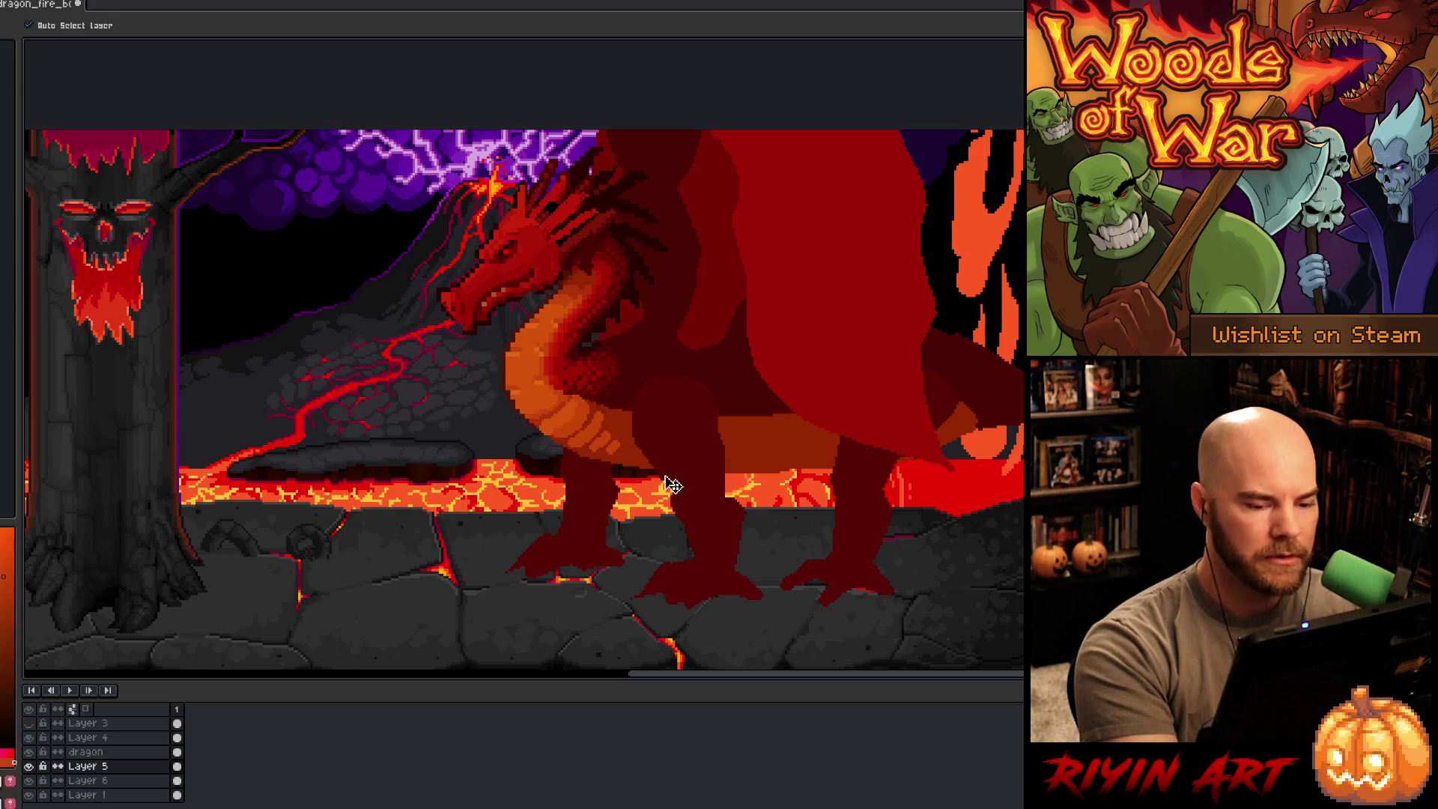
{"action": "key", "text": "b"}
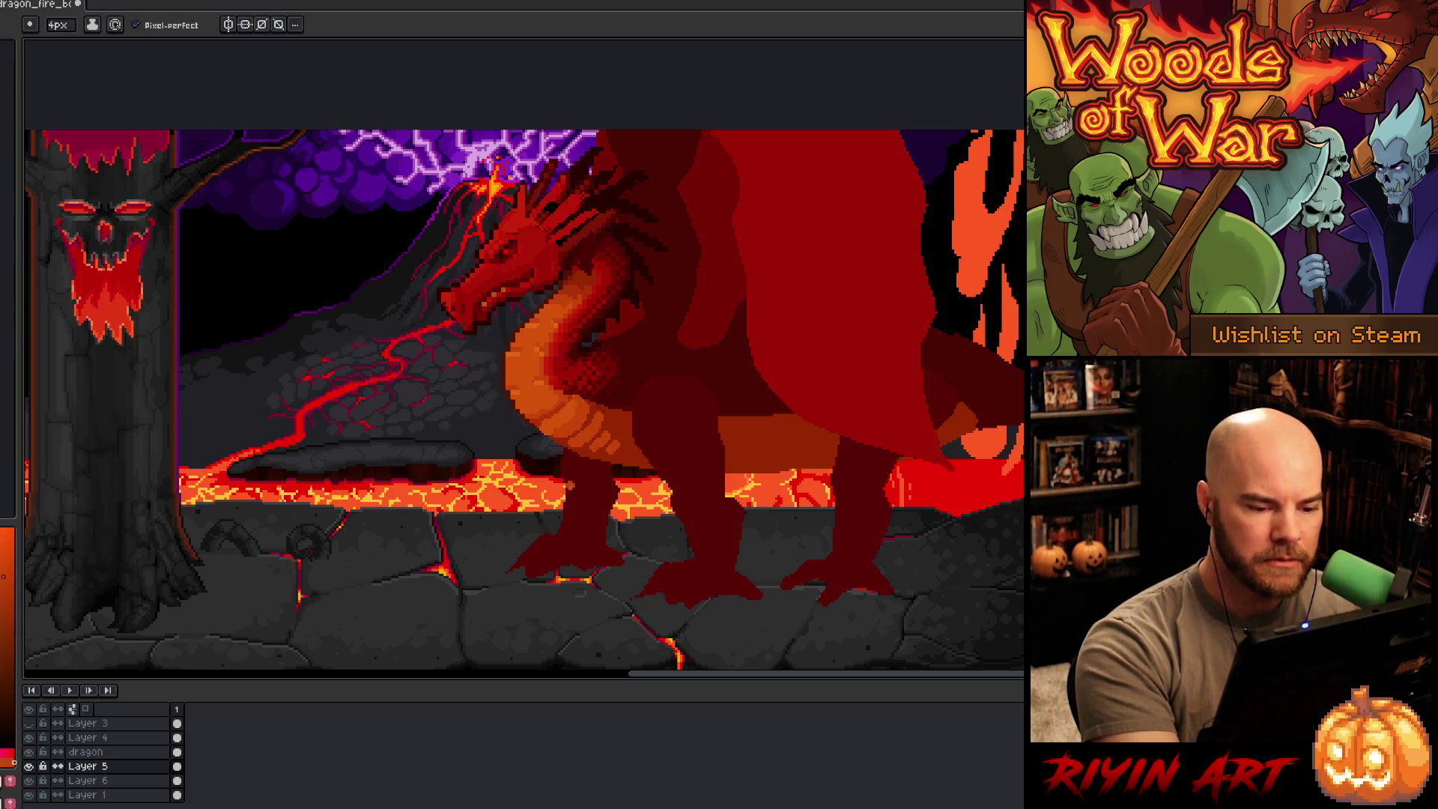
{"action": "key", "text": "m"}
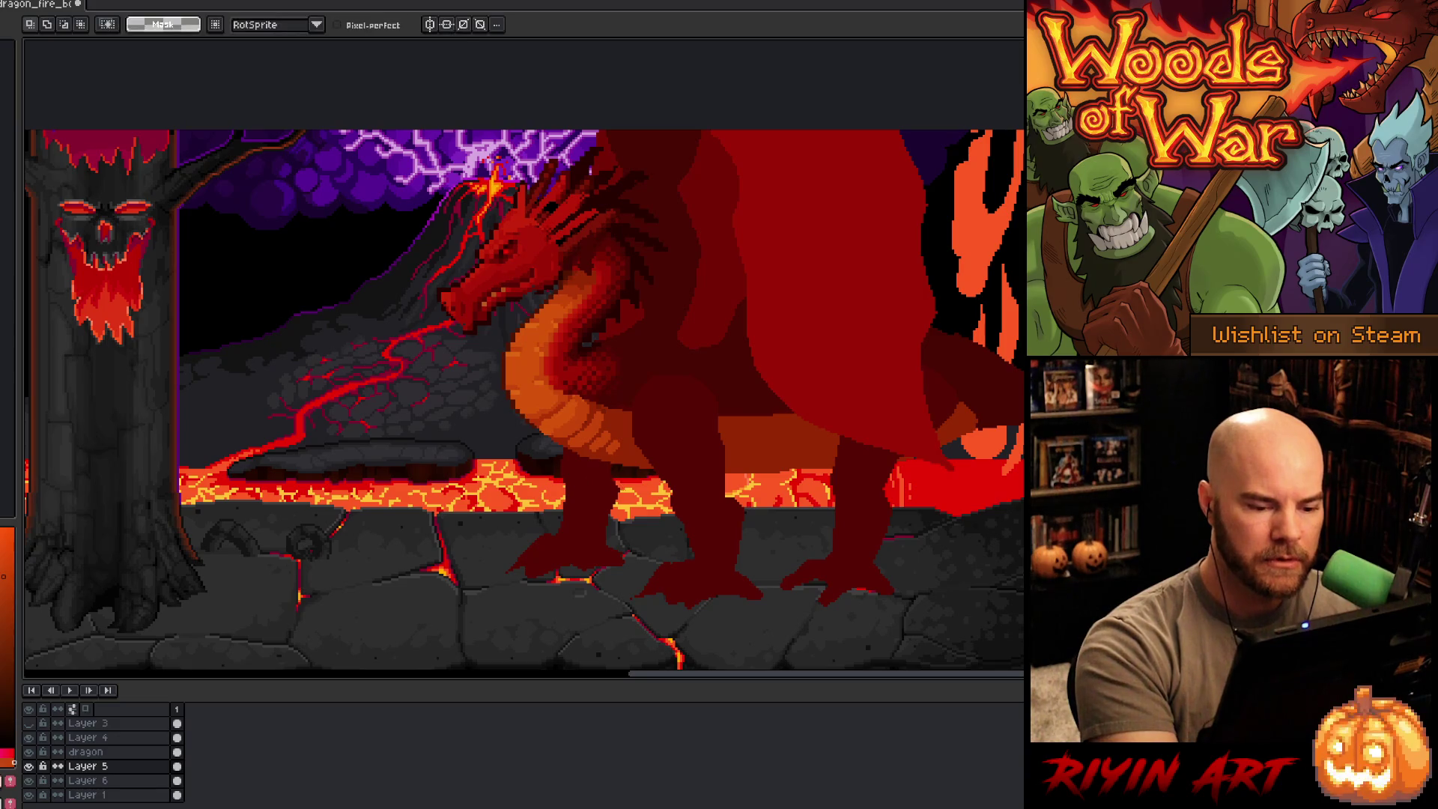
{"action": "mouse_move", "coordinate": [604, 466]}
{"action": "left_mouse_down"}
{"action": "mouse_move", "coordinate": [563, 452]}
{"action": "mouse_move", "coordinate": [524, 553]}
{"action": "mouse_move", "coordinate": [618, 535]}
{"action": "mouse_move", "coordinate": [635, 483]}
{"action": "mouse_move", "coordinate": [593, 512]}
{"action": "left_mouse_up"}
{"action": "left_click", "coordinate": [596, 509]}
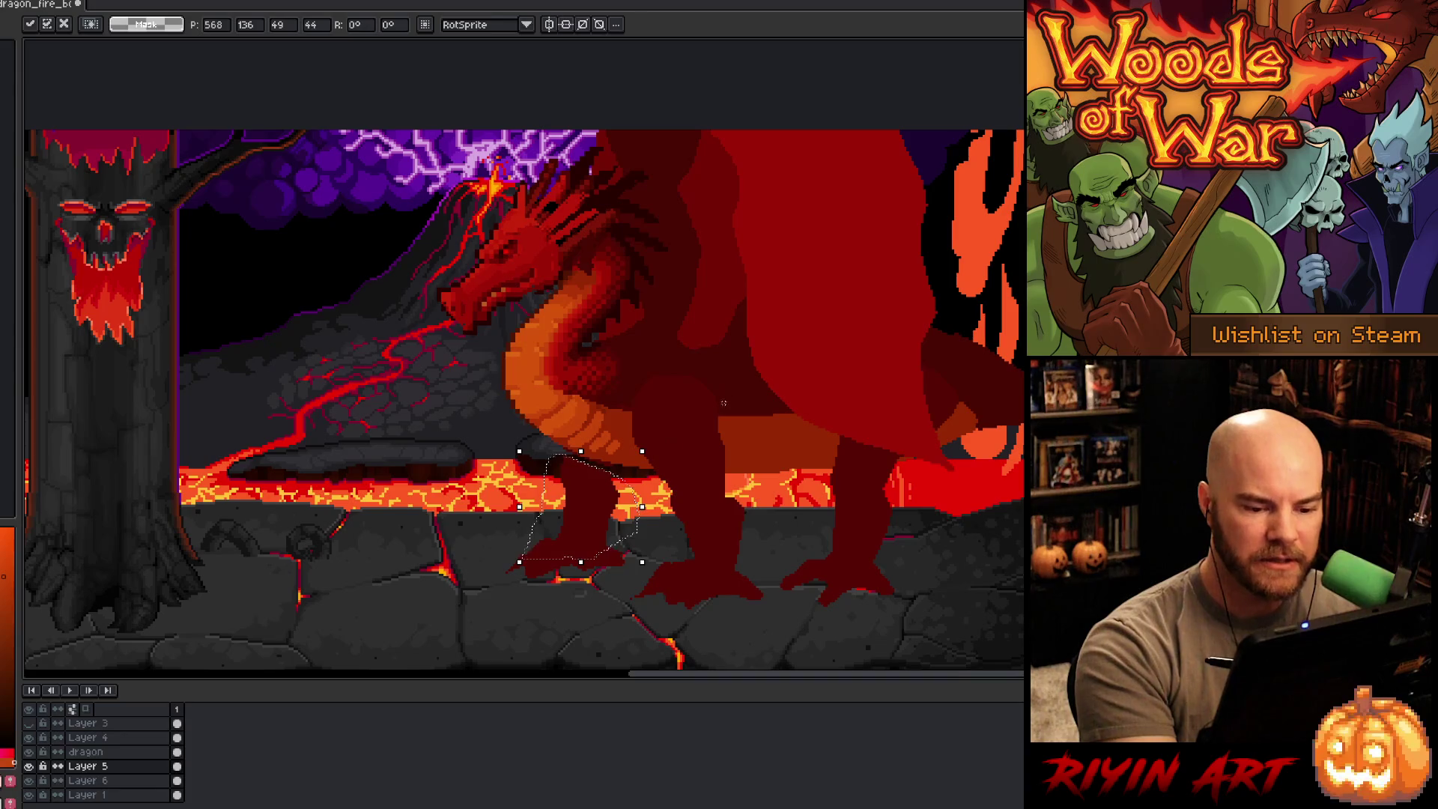
{"action": "left_click", "coordinate": [690, 423]}
{"action": "key", "text": "b"}
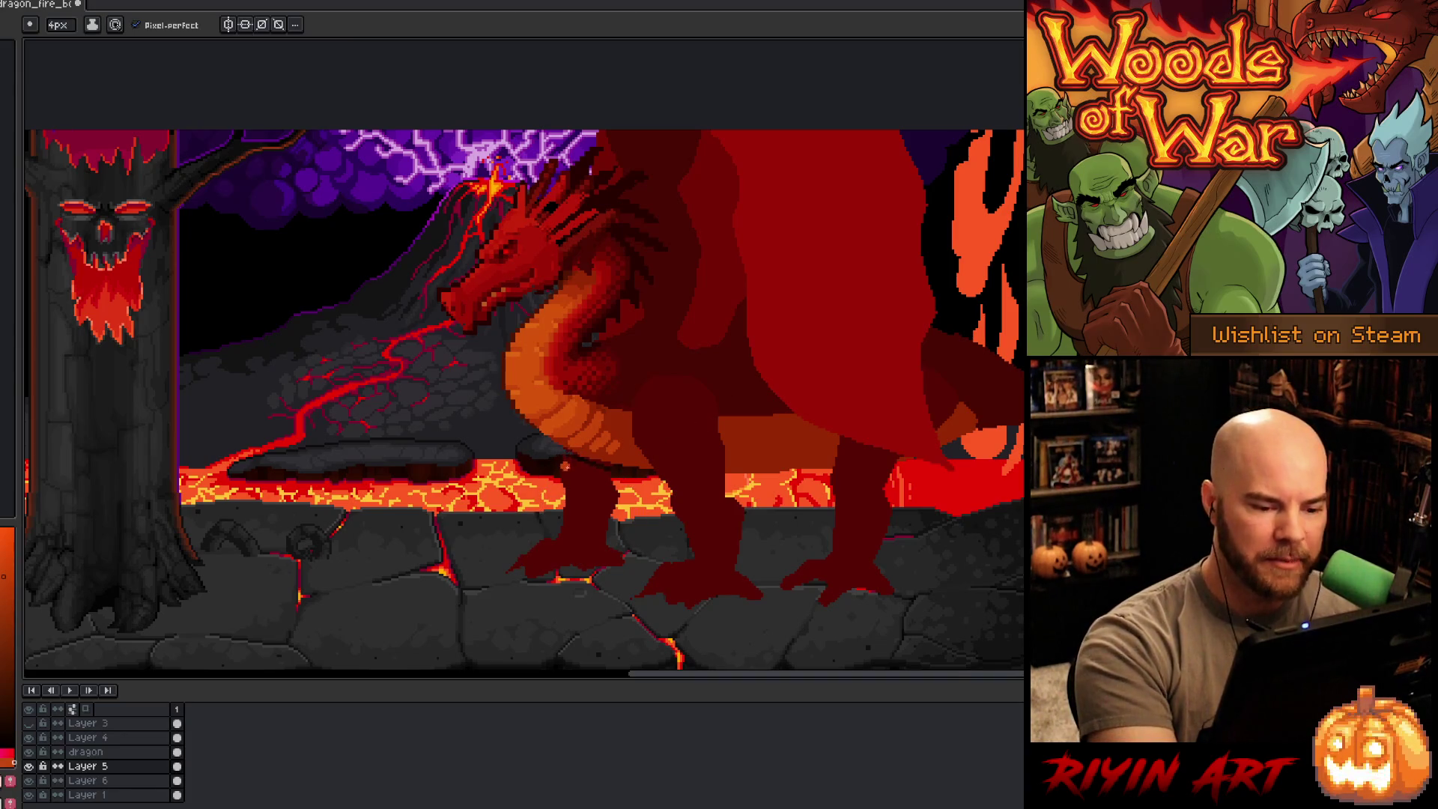
{"action": "left_click", "coordinate": [565, 464], "text": "alt"}
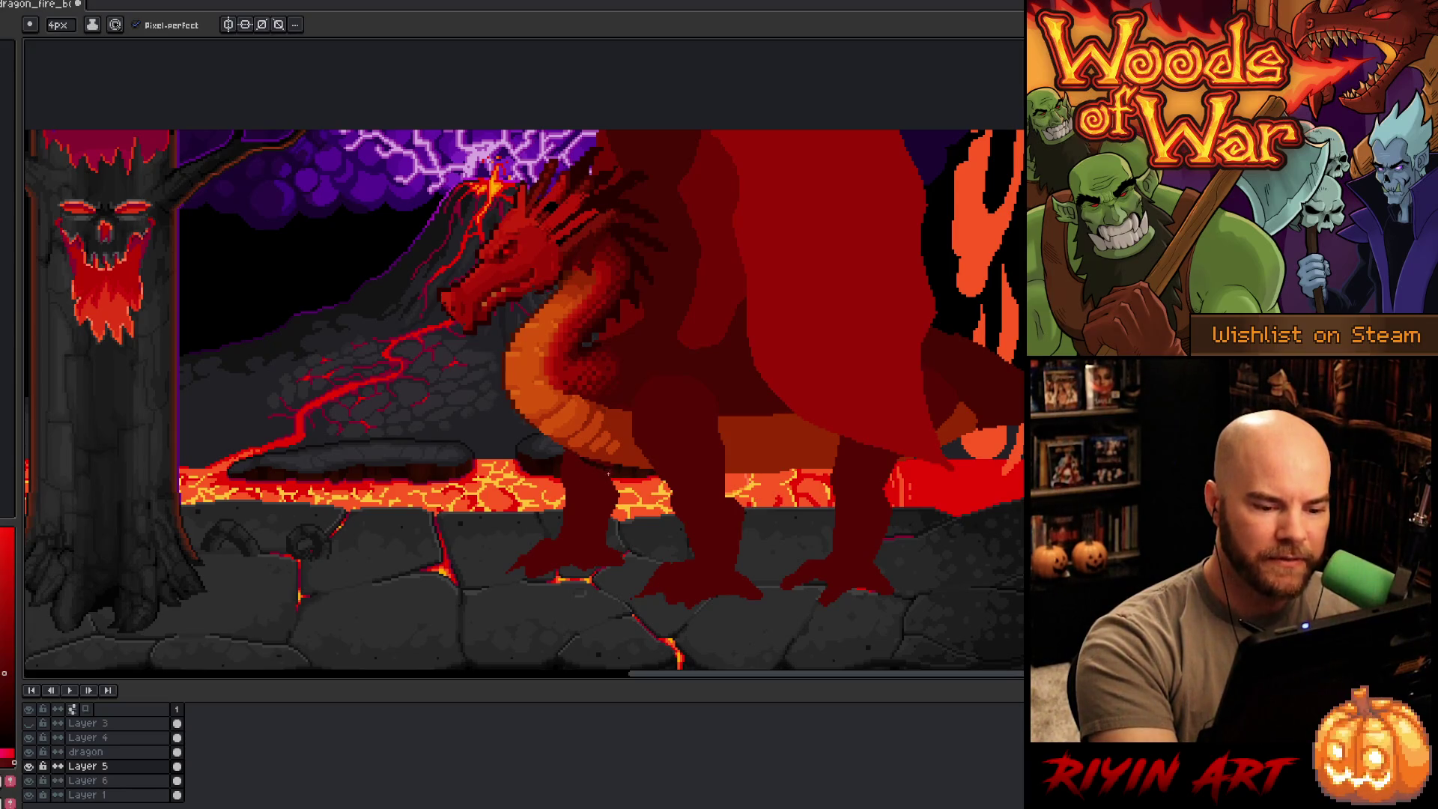
{"action": "key", "text": "g"}
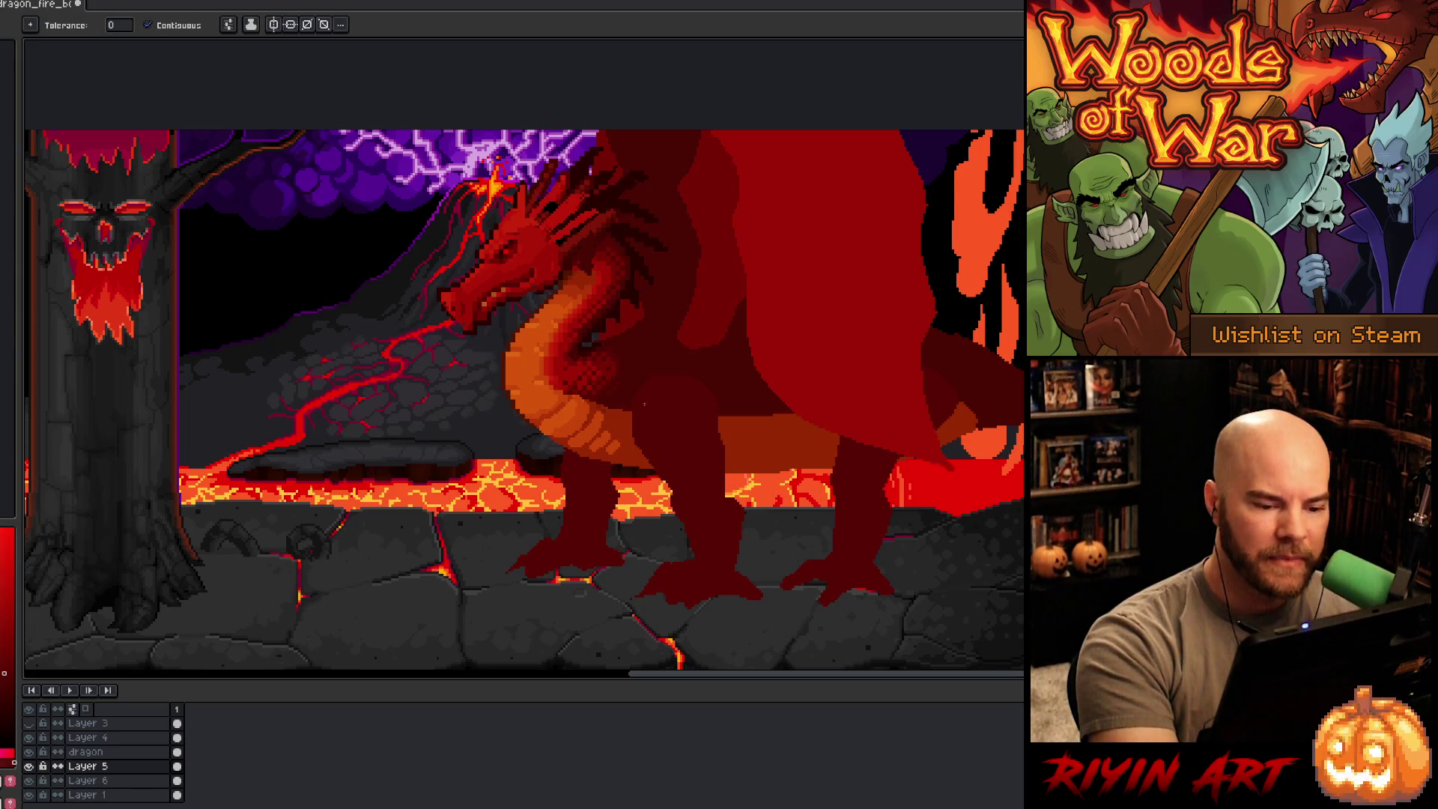
{"action": "key", "text": "b"}
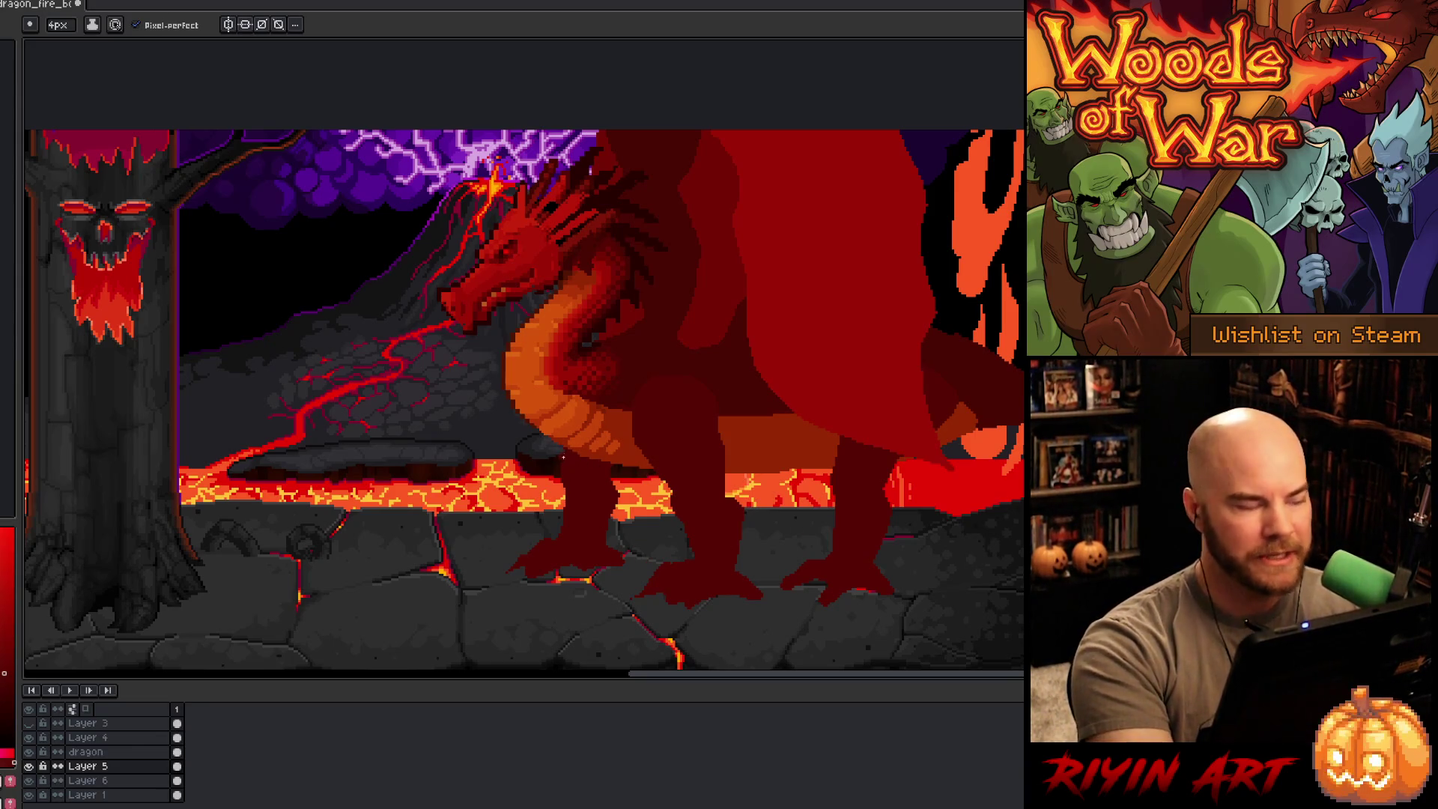
{"action": "key", "text": "m"}
{"action": "left_click_drag", "start_coordinate": [557, 434], "coordinate": [578, 479]}
{"action": "scroll", "coordinate": [566, 414], "scroll_direction": "up", "scroll_amount": 3}
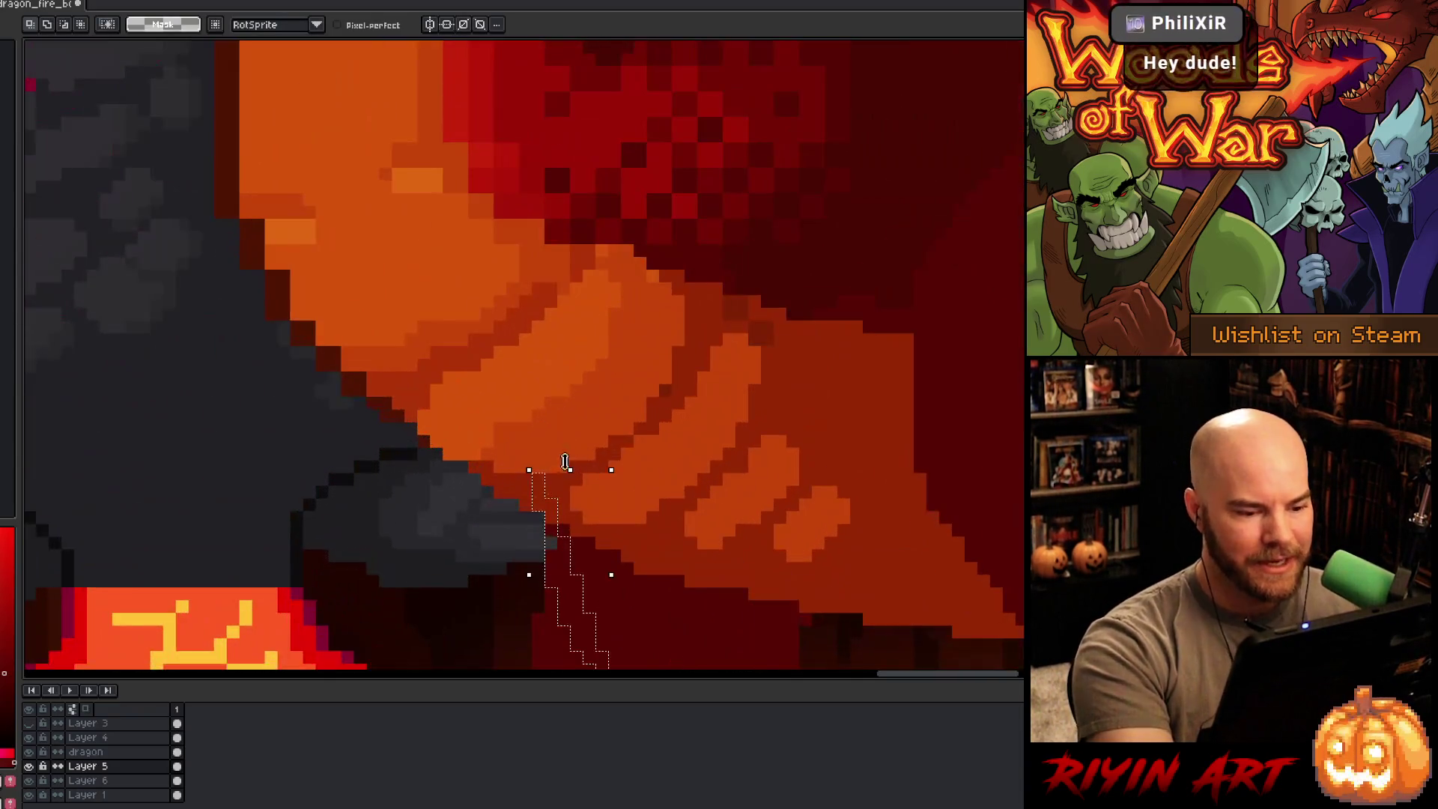
{"action": "key", "text": "b"}
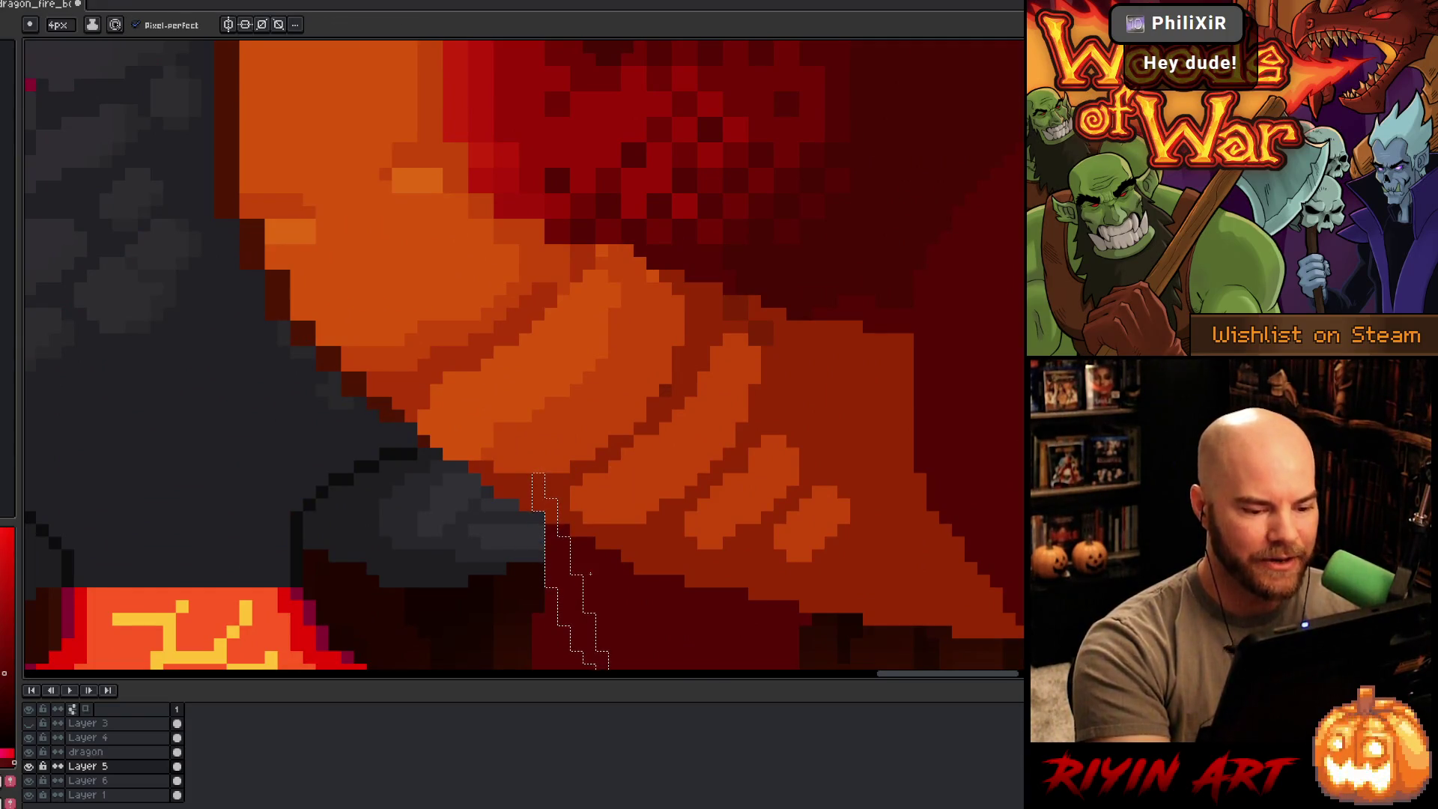
{"action": "key", "text": "m"}
{"action": "left_click", "coordinate": [594, 581]}
{"action": "key", "text": "b"}
{"action": "scroll", "coordinate": [604, 579], "scroll_direction": "down", "scroll_amount": 3}
{"action": "scroll", "coordinate": [604, 578], "scroll_direction": "down", "scroll_amount": 1}
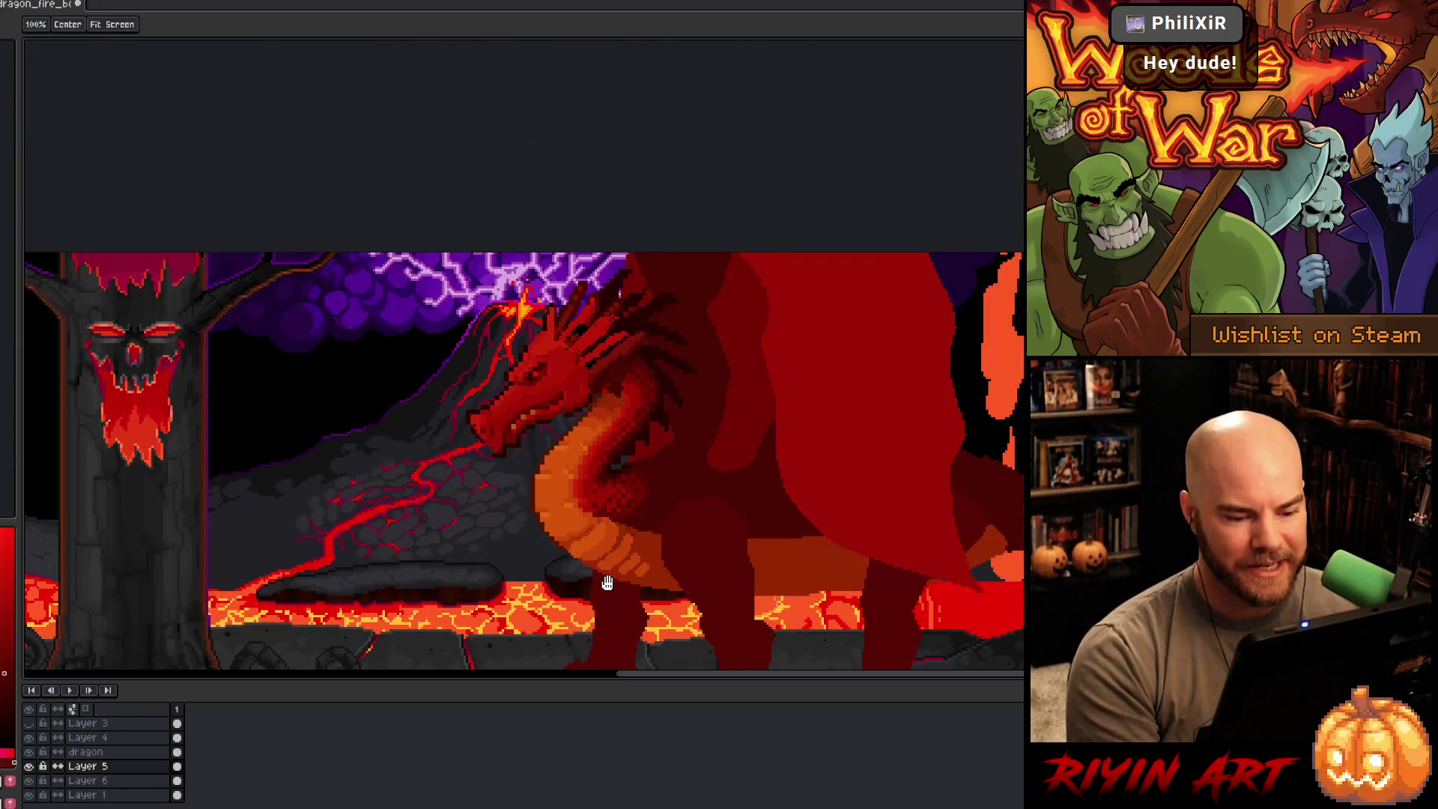
{"action": "left_click_drag", "start_coordinate": [596, 578], "coordinate": [533, 385]}
{"action": "left_click_drag", "start_coordinate": [585, 441], "coordinate": [495, 521]}
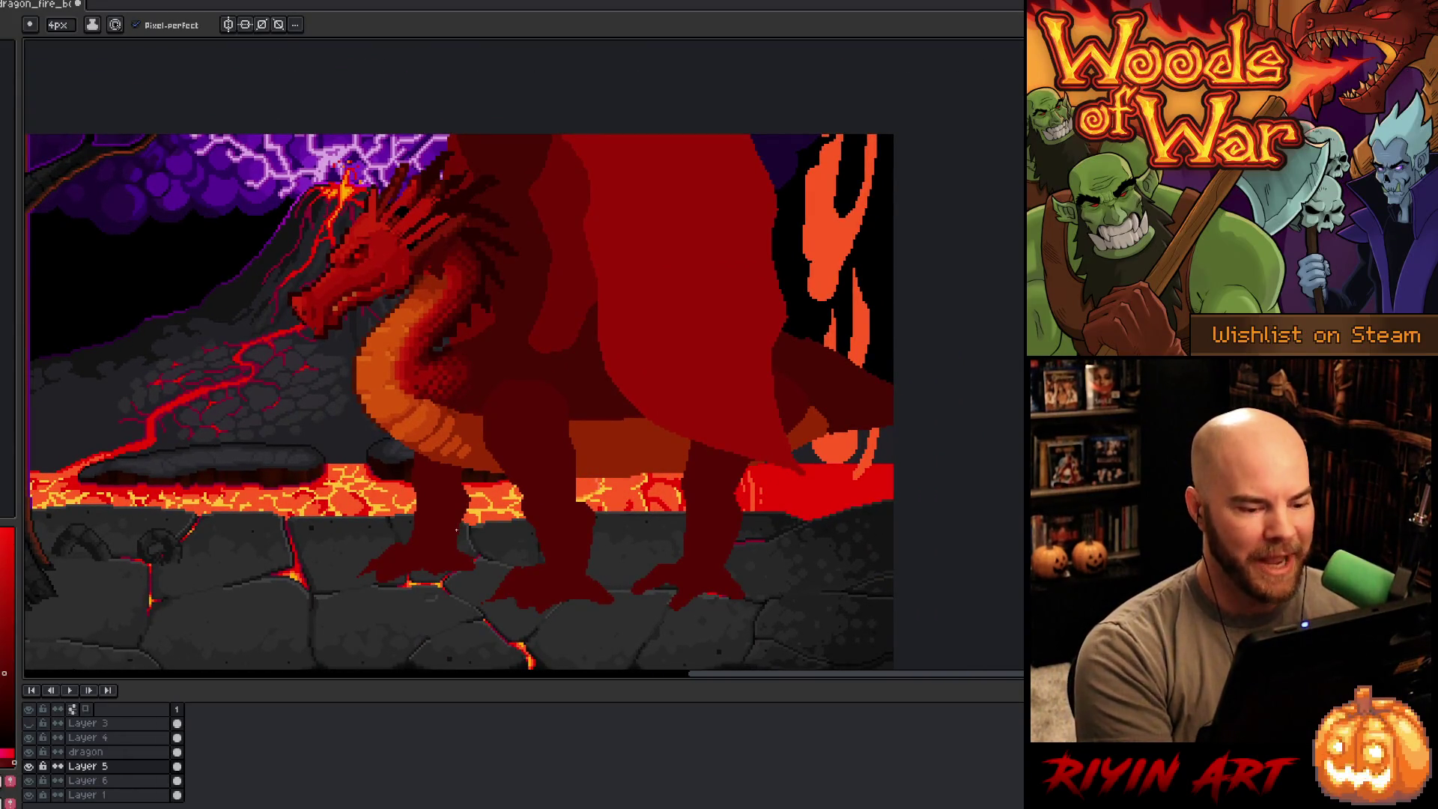
Step: Make the dragon layer active, then zoom out and pan until the skull tree and whole scene show
{"action": "left_click", "coordinate": [524, 506]}
{"action": "left_click", "coordinate": [113, 751]}
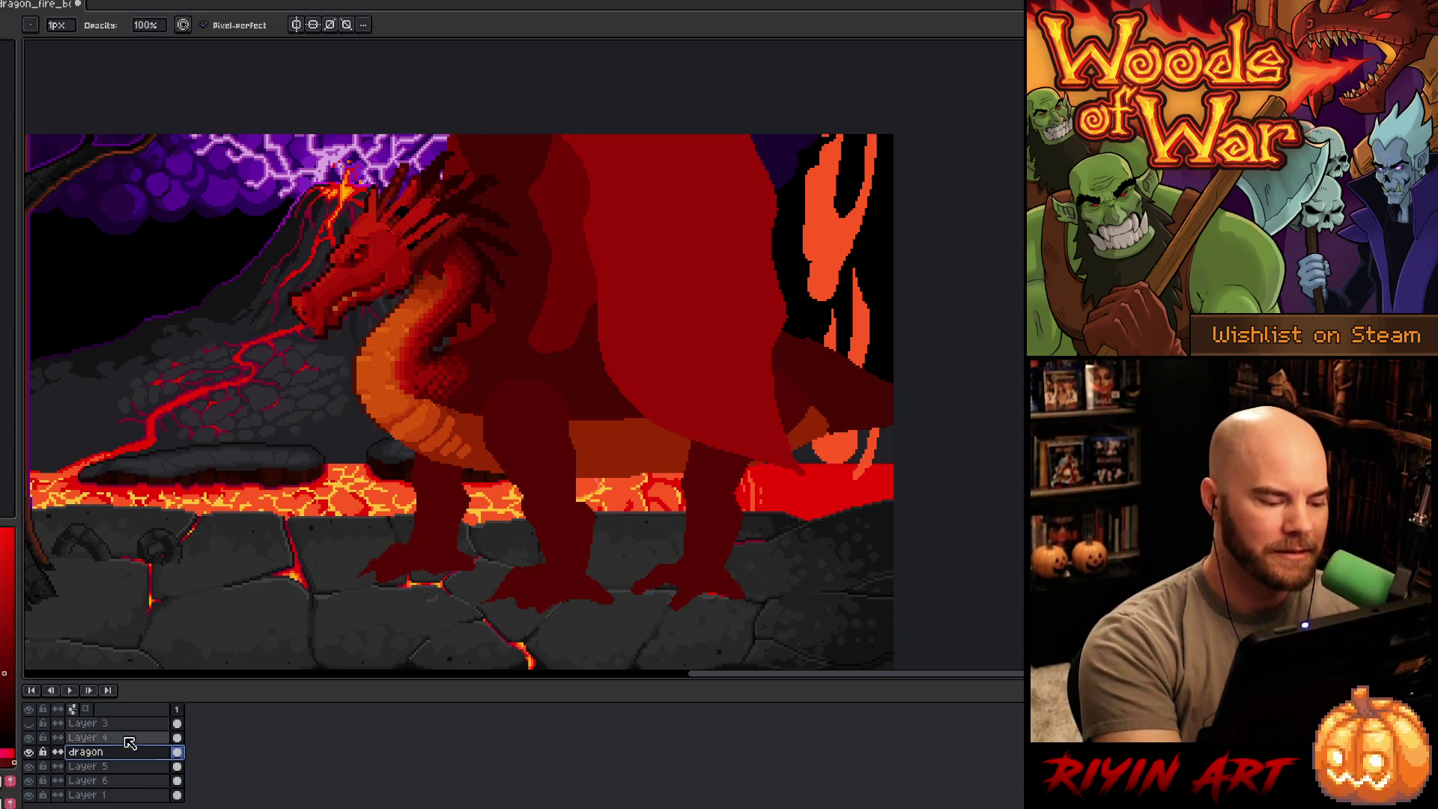
{"action": "left_click", "coordinate": [531, 500]}
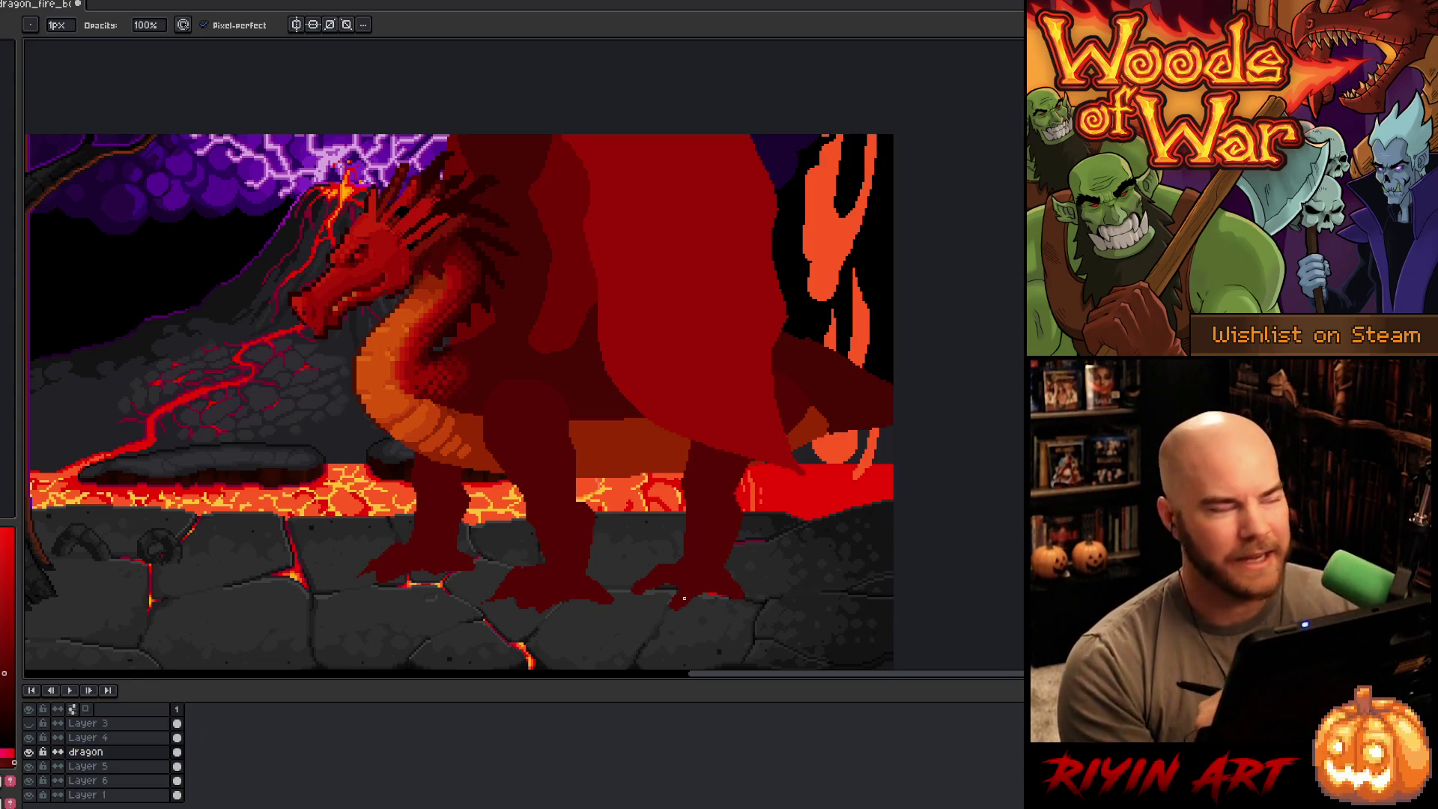
{"action": "scroll", "coordinate": [264, 523], "scroll_direction": "down", "scroll_amount": 1}
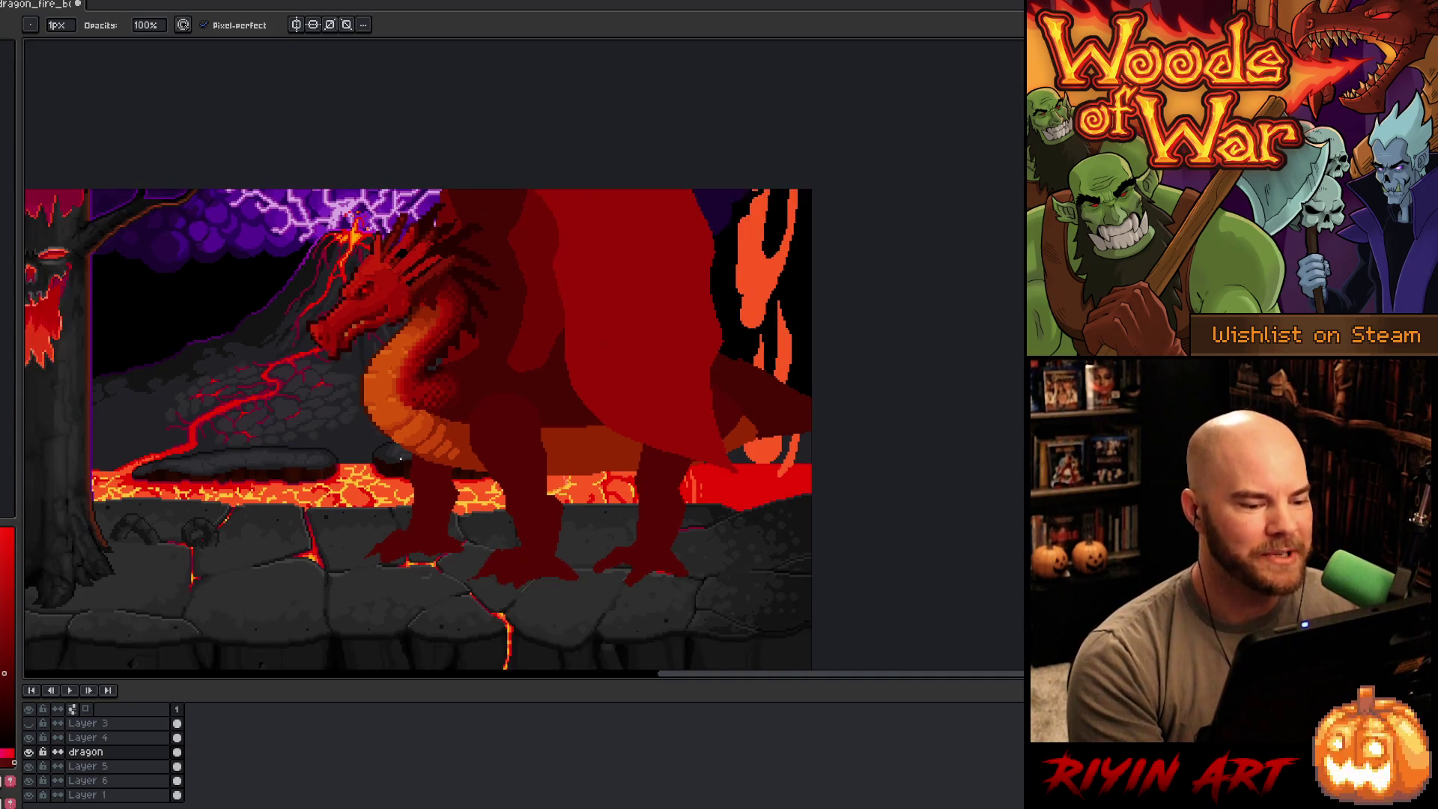
{"action": "left_click_drag", "start_coordinate": [426, 471], "coordinate": [523, 514]}
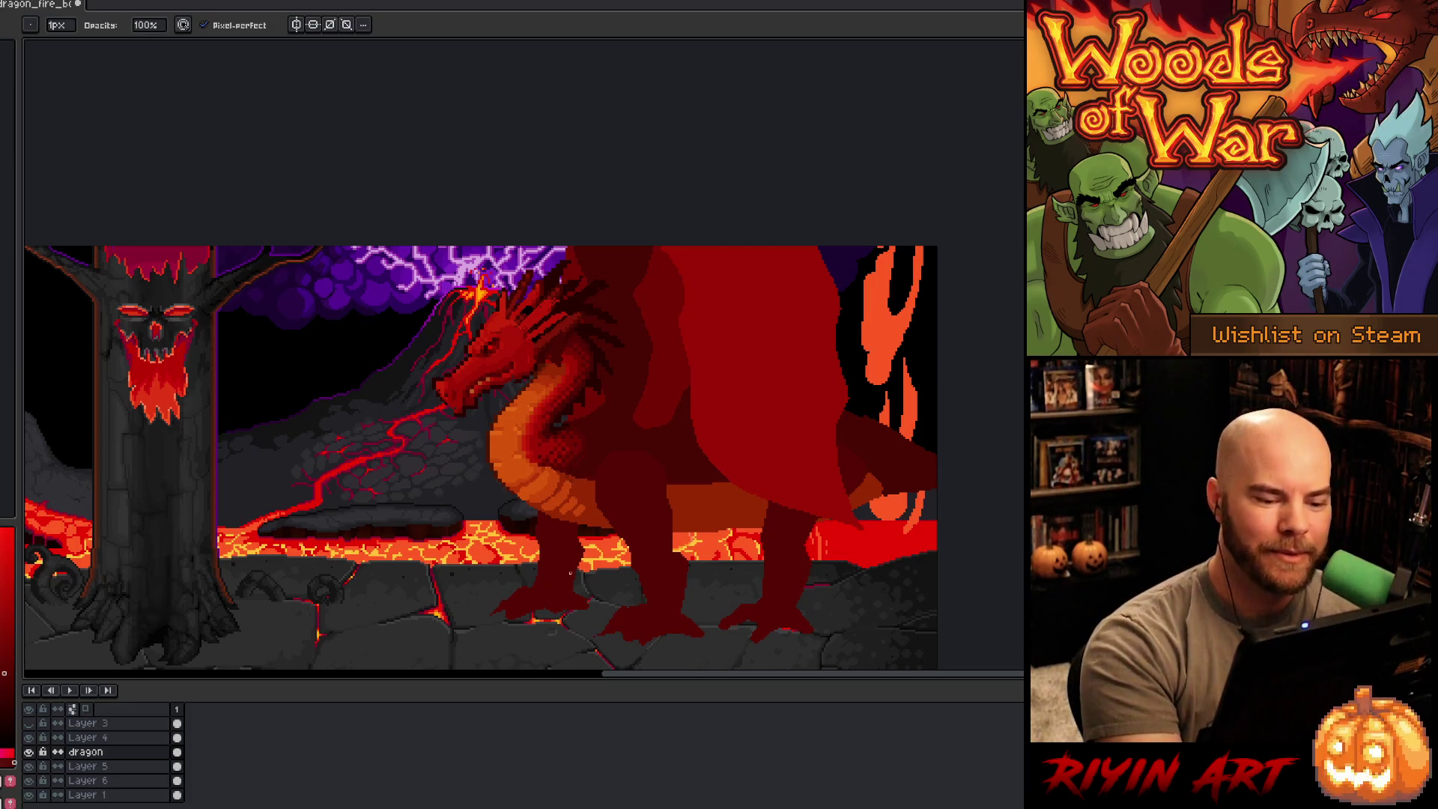
{"action": "left_click_drag", "start_coordinate": [565, 520], "coordinate": [589, 536]}
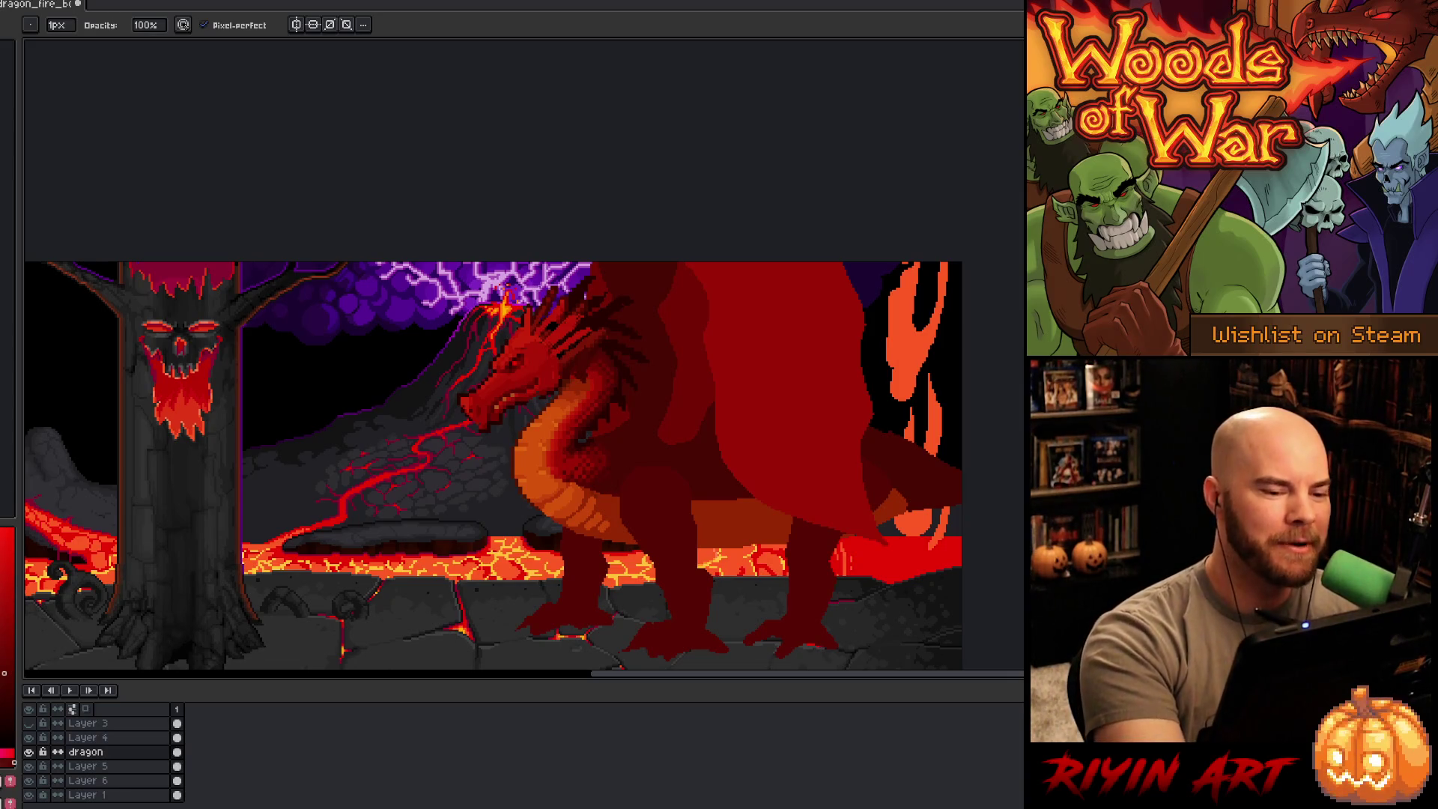
Step: Pick the orange from the dragon's belly as the 4px brush colour, then shift the view left and up
{"action": "key", "text": "e"}
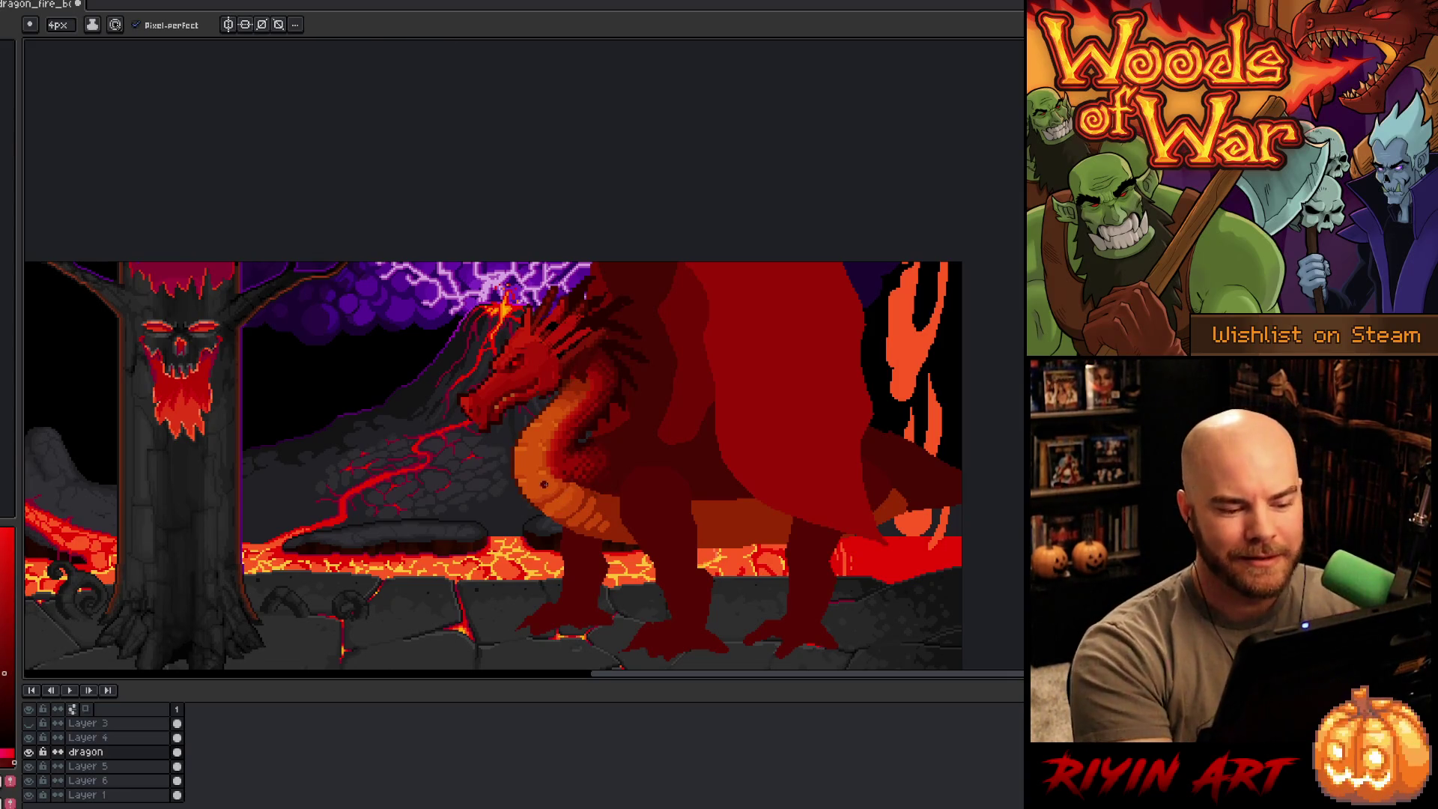
{"action": "left_click", "coordinate": [539, 479], "text": "alt"}
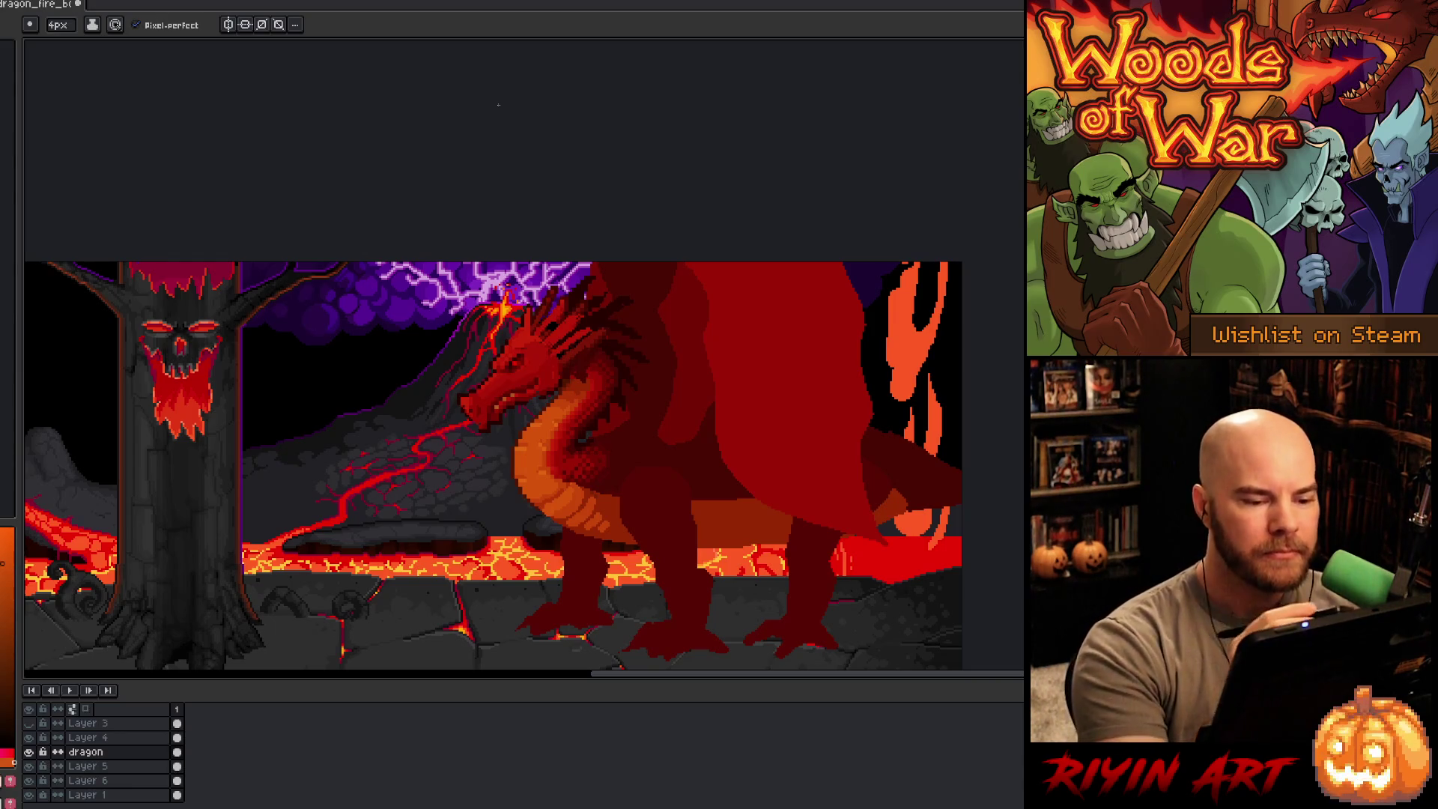
{"action": "left_click_drag", "start_coordinate": [632, 401], "coordinate": [581, 381]}
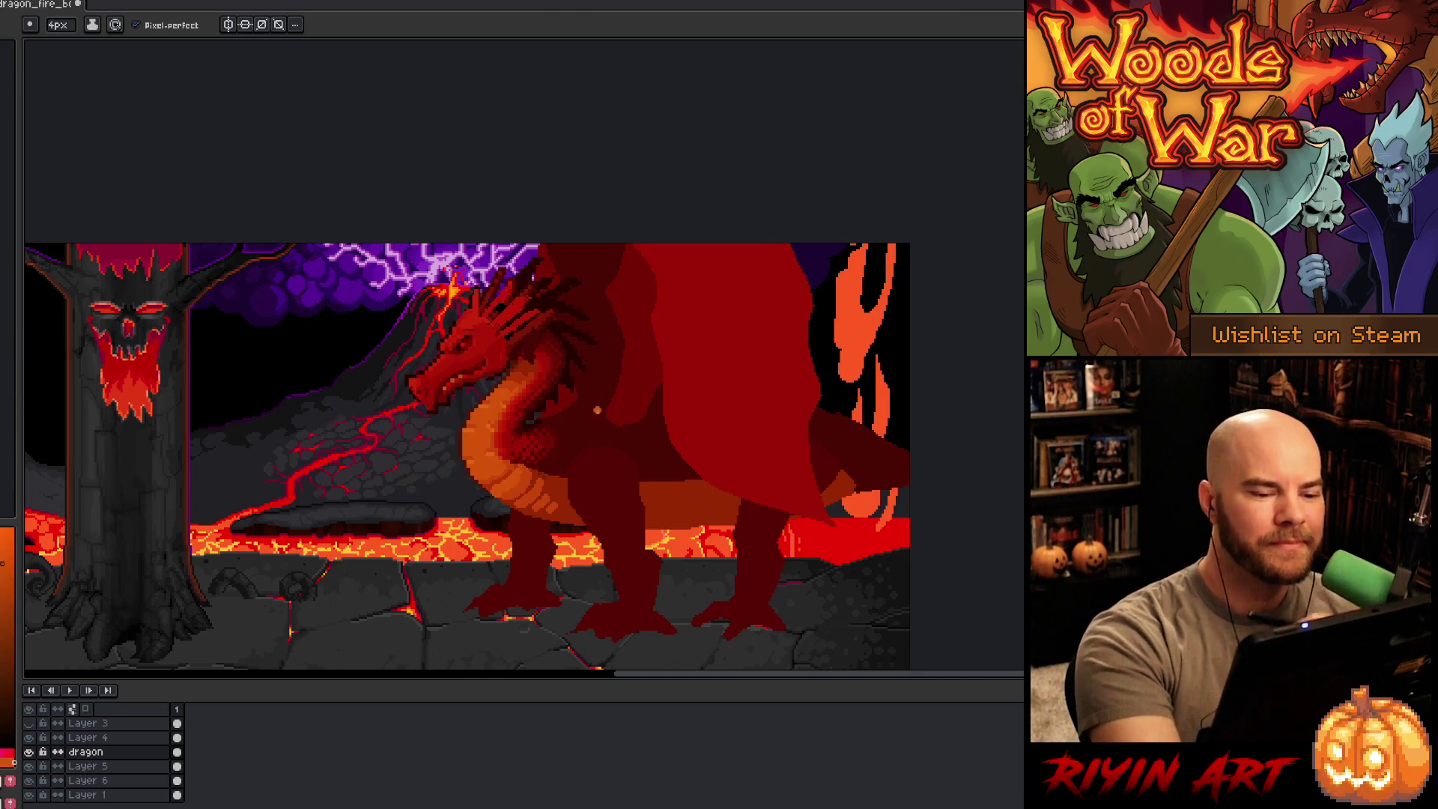
Step: Eyedrop a red from the dragon for the pencil and add a second frame to the timeline
{"action": "key", "text": "i"}
{"action": "left_click", "coordinate": [554, 442]}
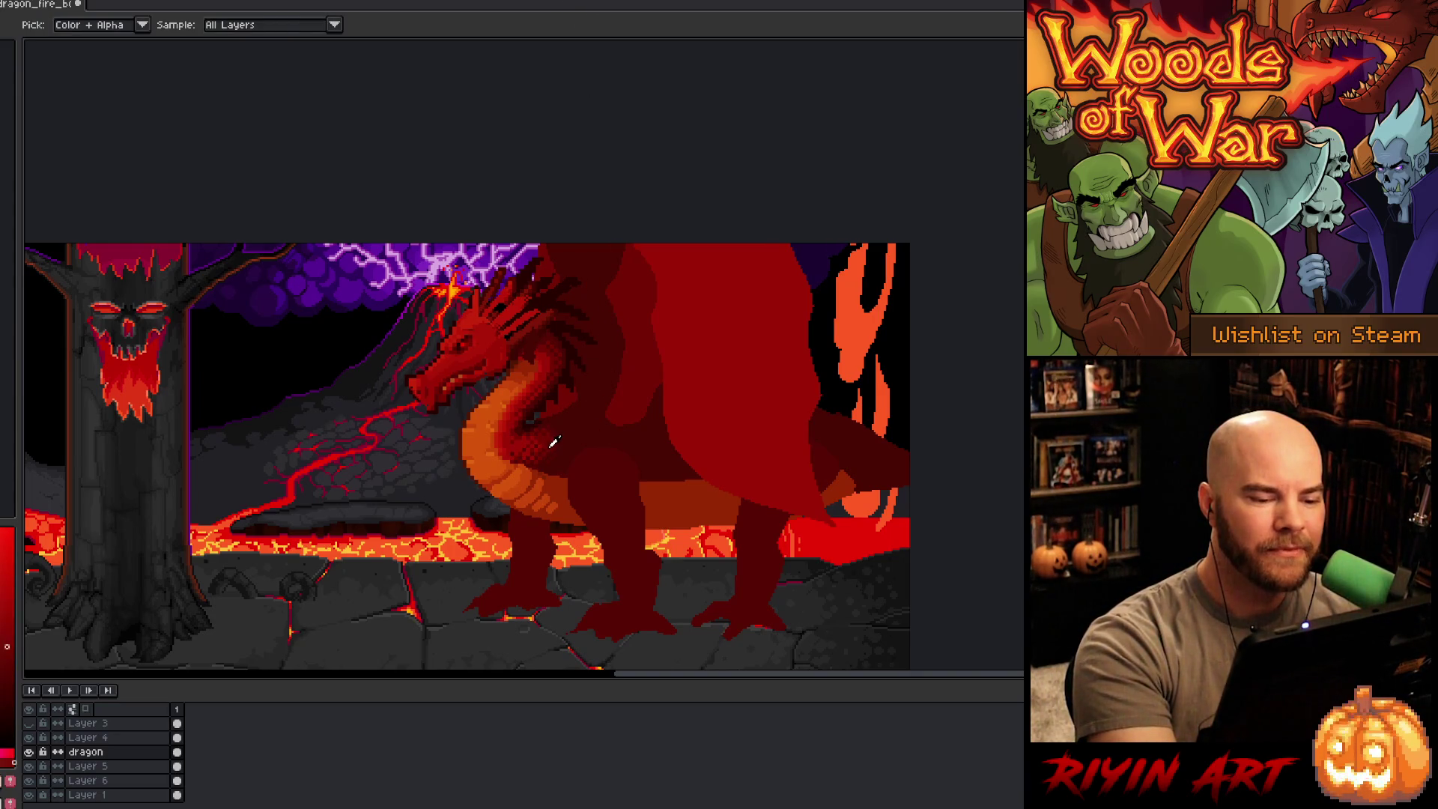
{"action": "key", "text": "b"}
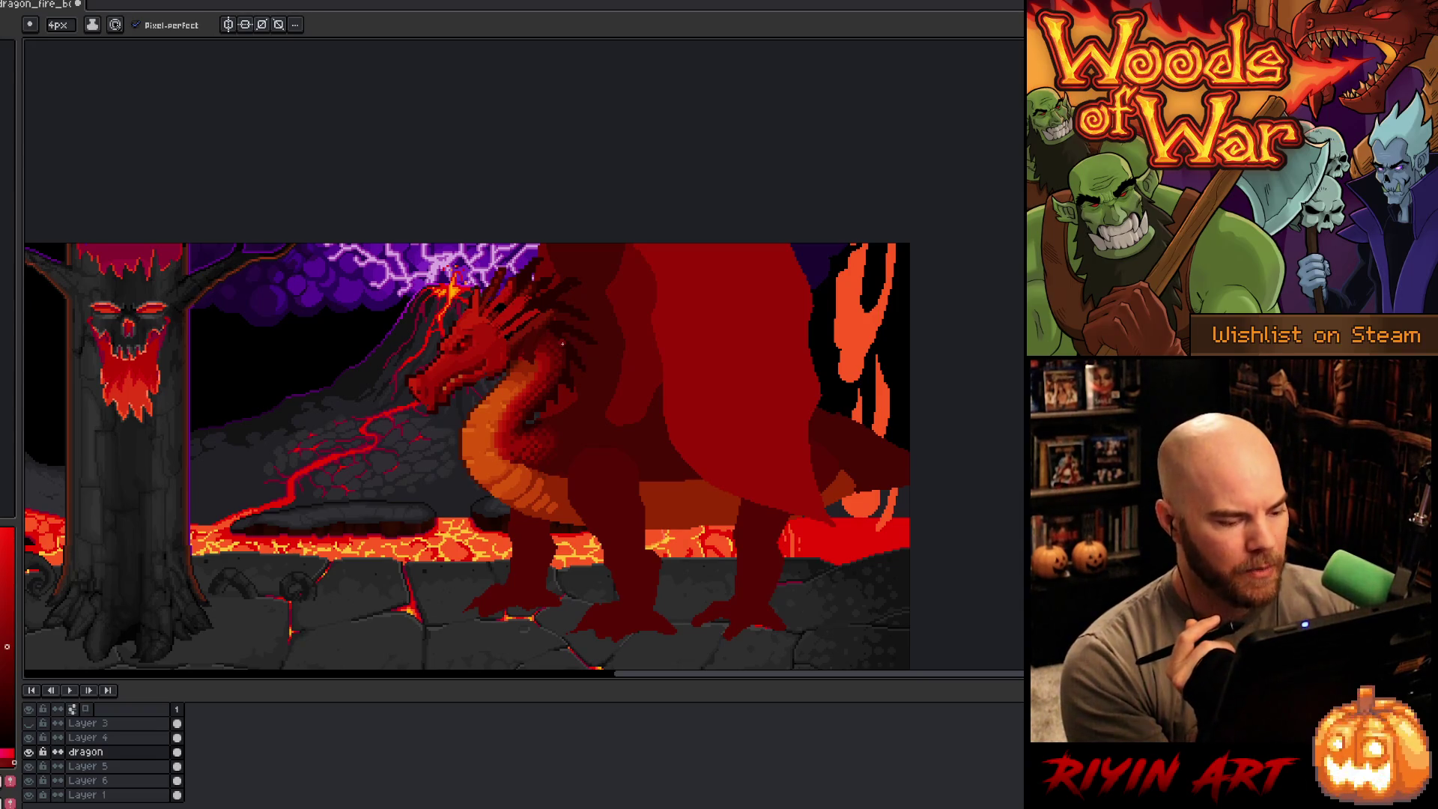
{"action": "key", "text": "alt+n"}
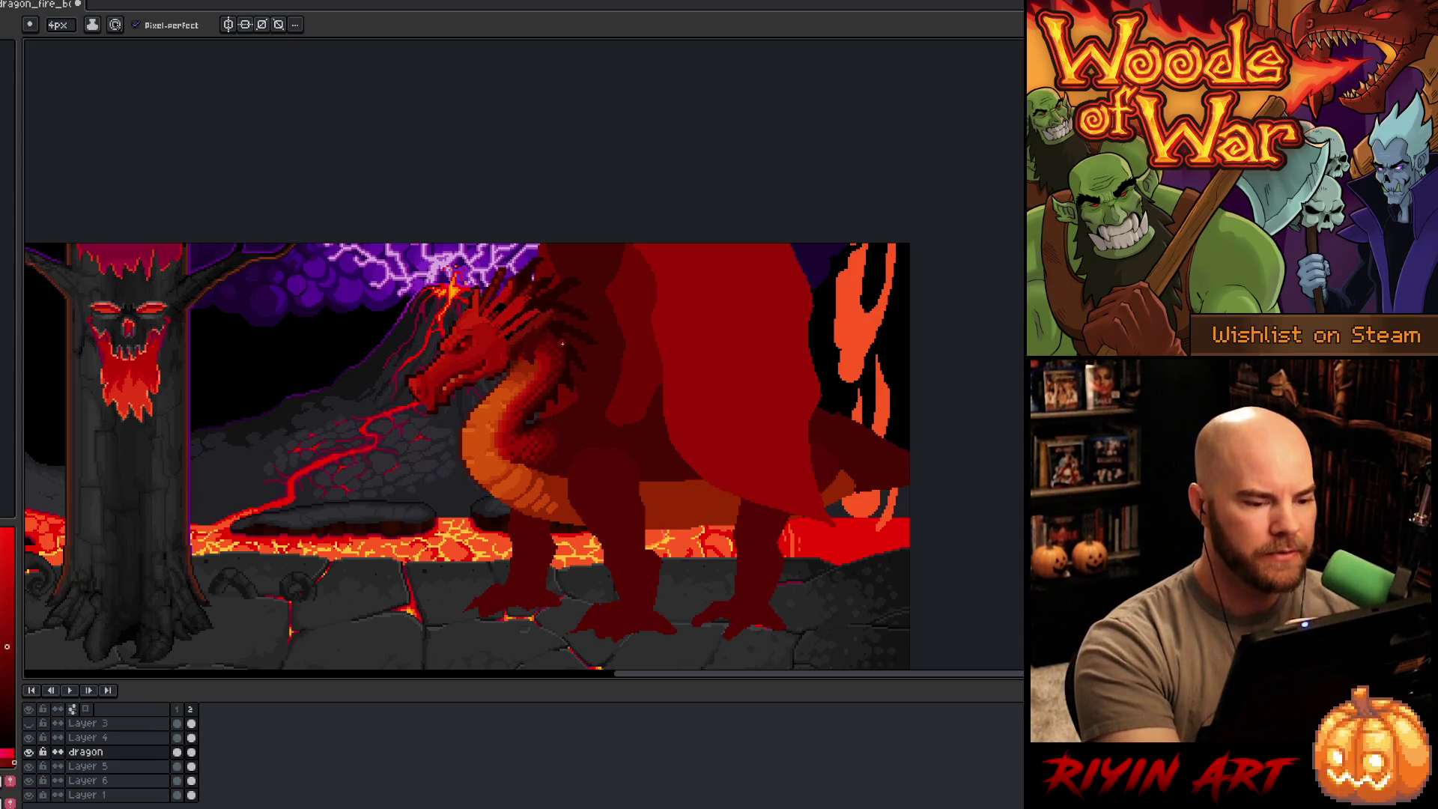
Step: Merge the dragon's layers from Layer 4 into Layer 6, toggling its visibility to check the result
{"action": "key", "text": "m"}
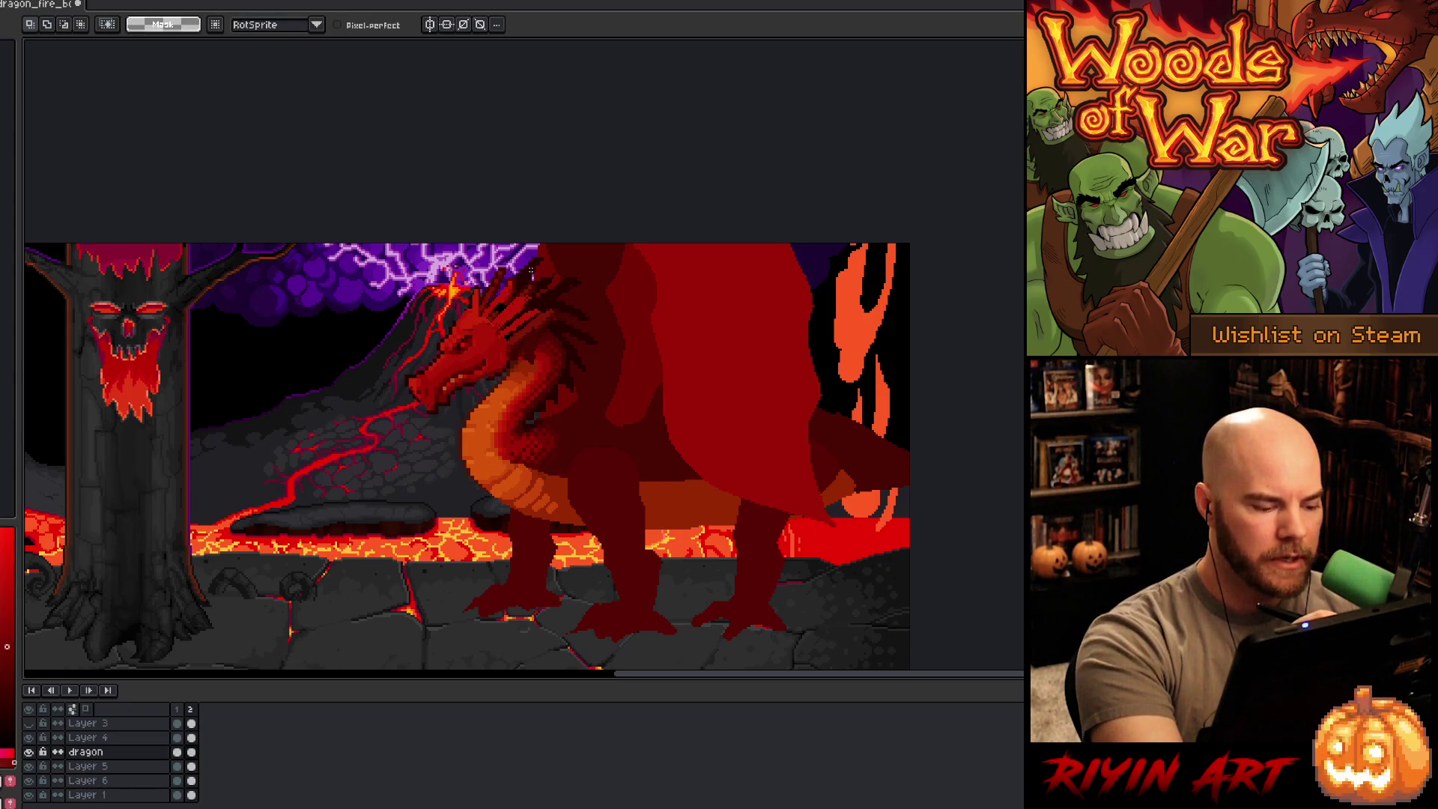
{"action": "left_click", "coordinate": [132, 738]}
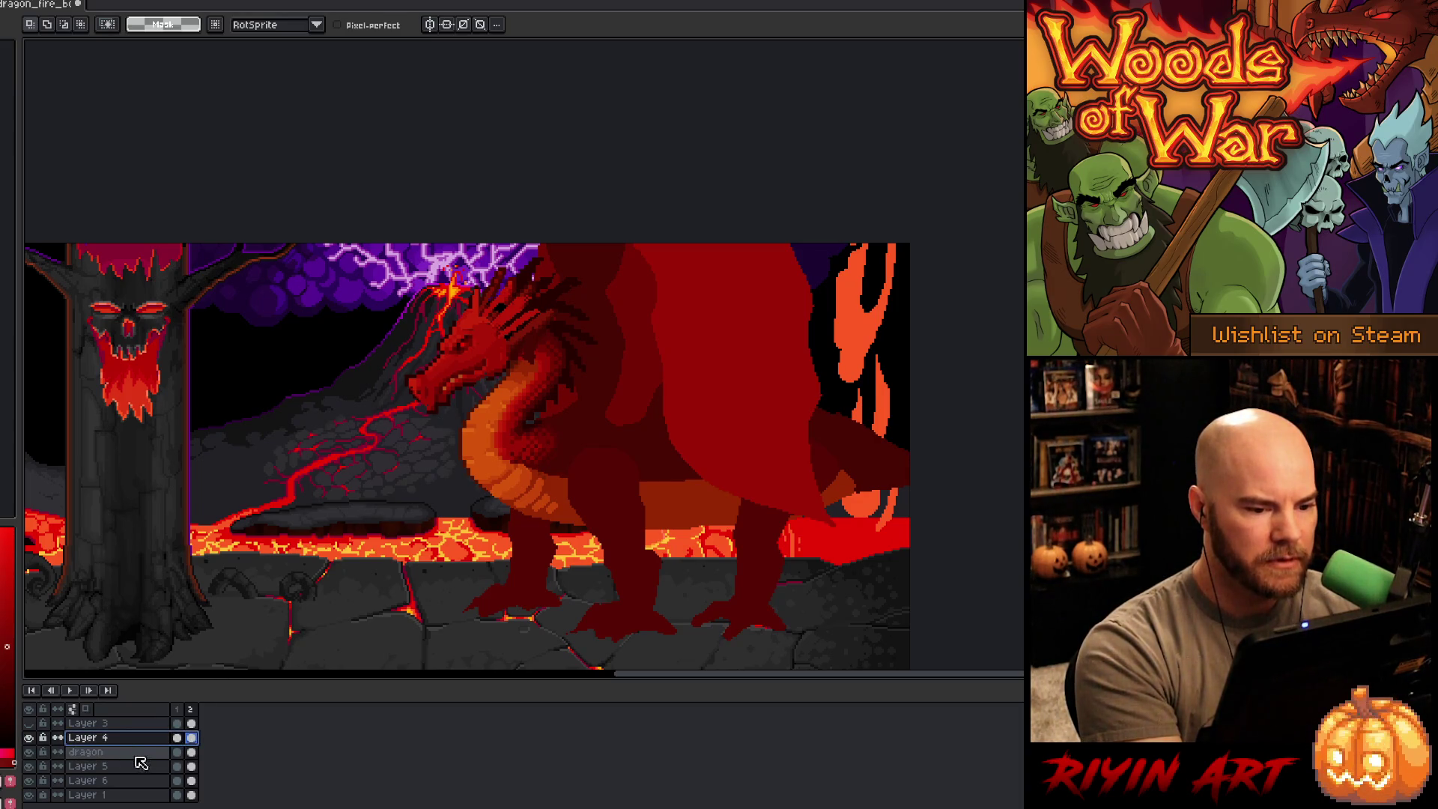
{"action": "key", "text": "Delete"}
{"action": "key", "text": "Delete"}
{"action": "key", "text": "Delete"}
{"action": "left_click", "coordinate": [29, 751]}
{"action": "left_click", "coordinate": [28, 752]}
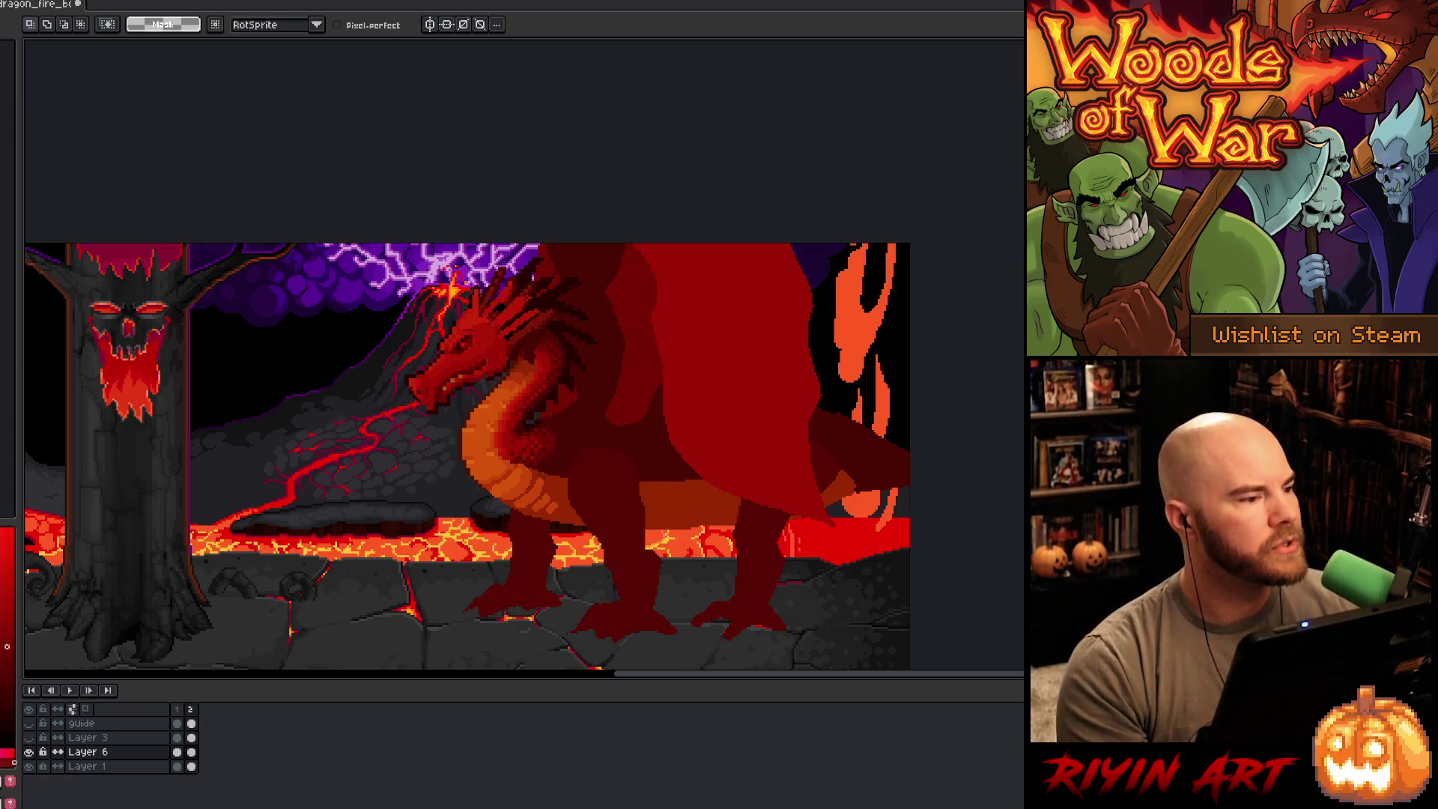
Step: Save the scene as dragon_fire_boss_v2.aseprite, changing v1 to v2 in the name
{"action": "key", "text": "ctrl+shift+s"}
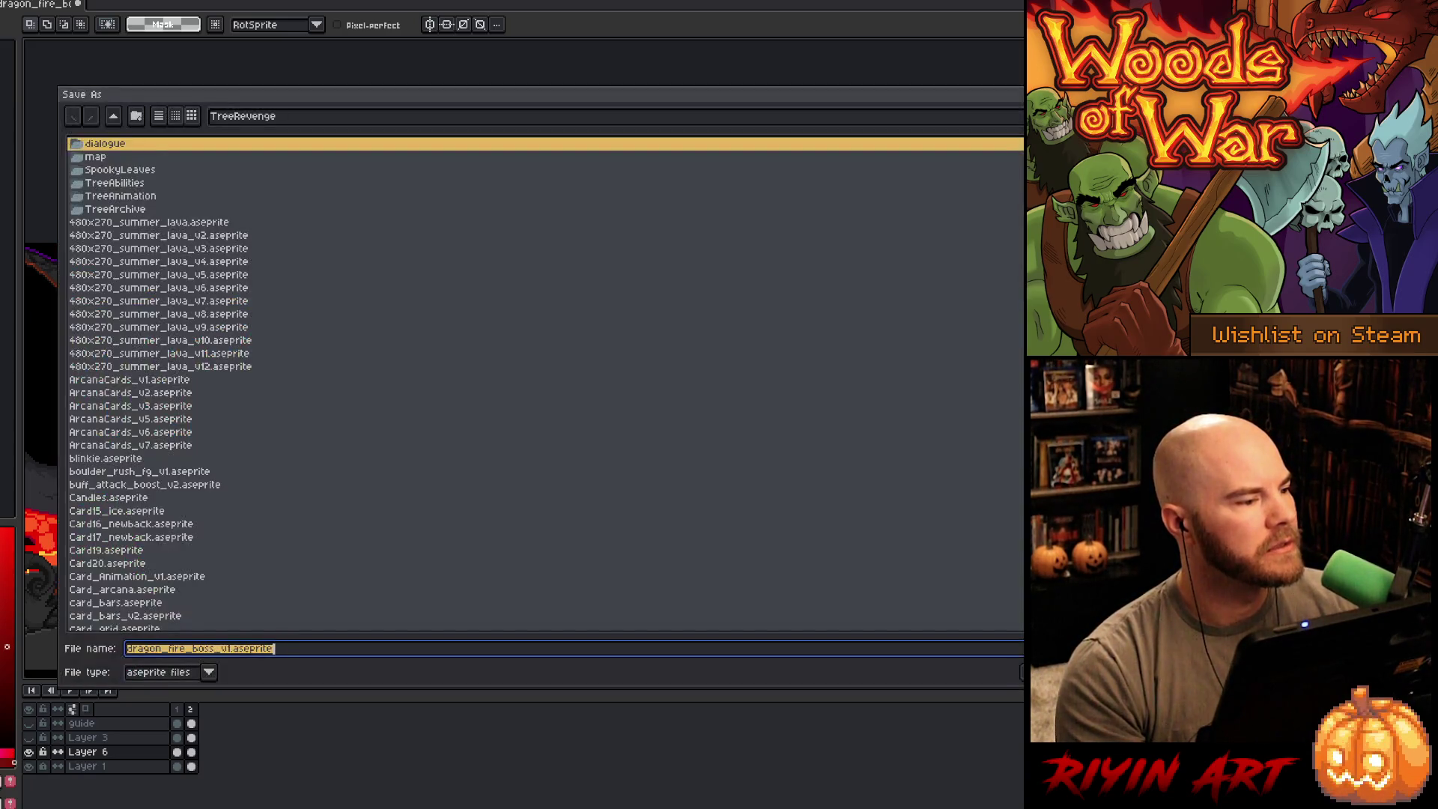
{"action": "left_click", "coordinate": [236, 650]}
{"action": "key", "text": "BackSpace"}
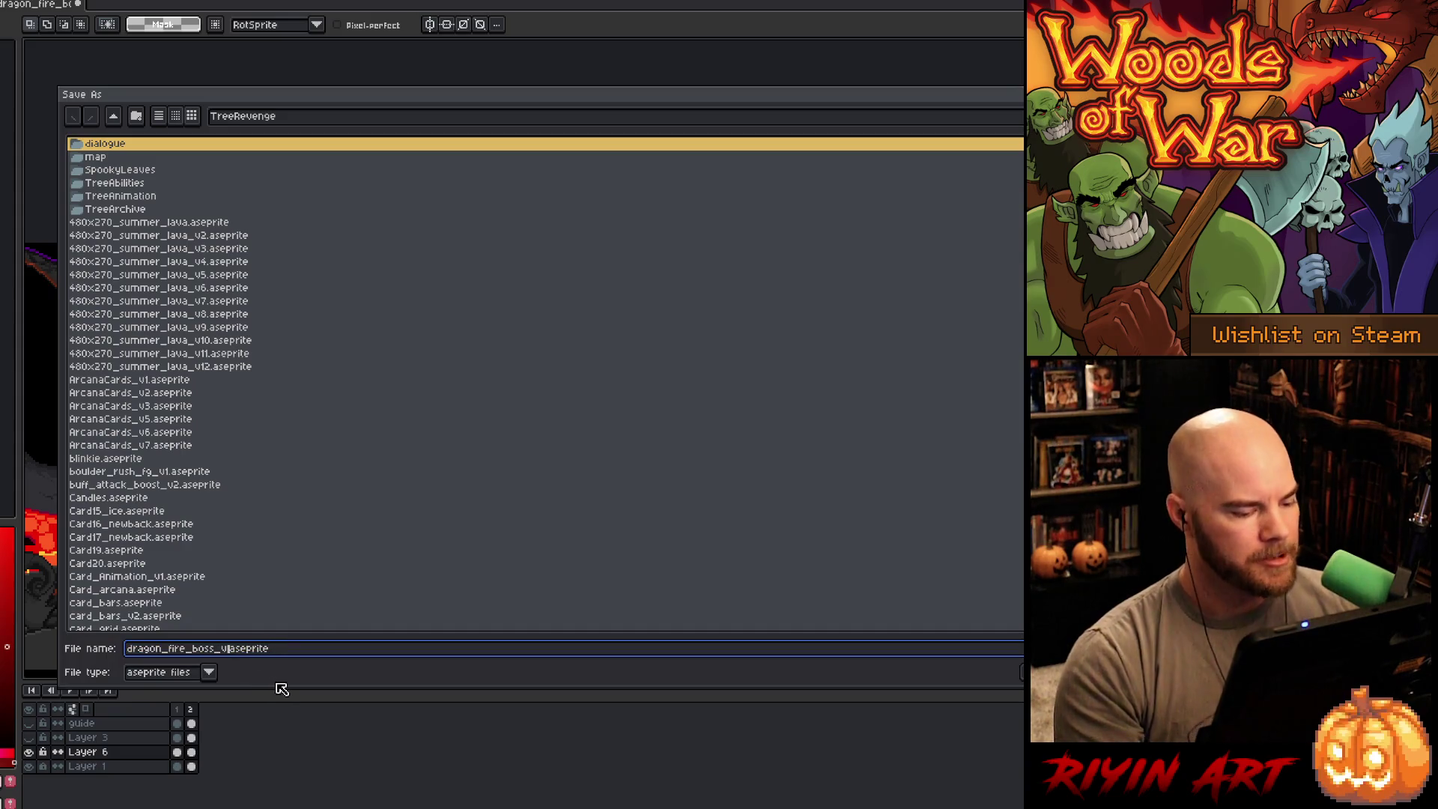
{"action": "type", "text": "2"}
{"action": "key", "text": "Return"}
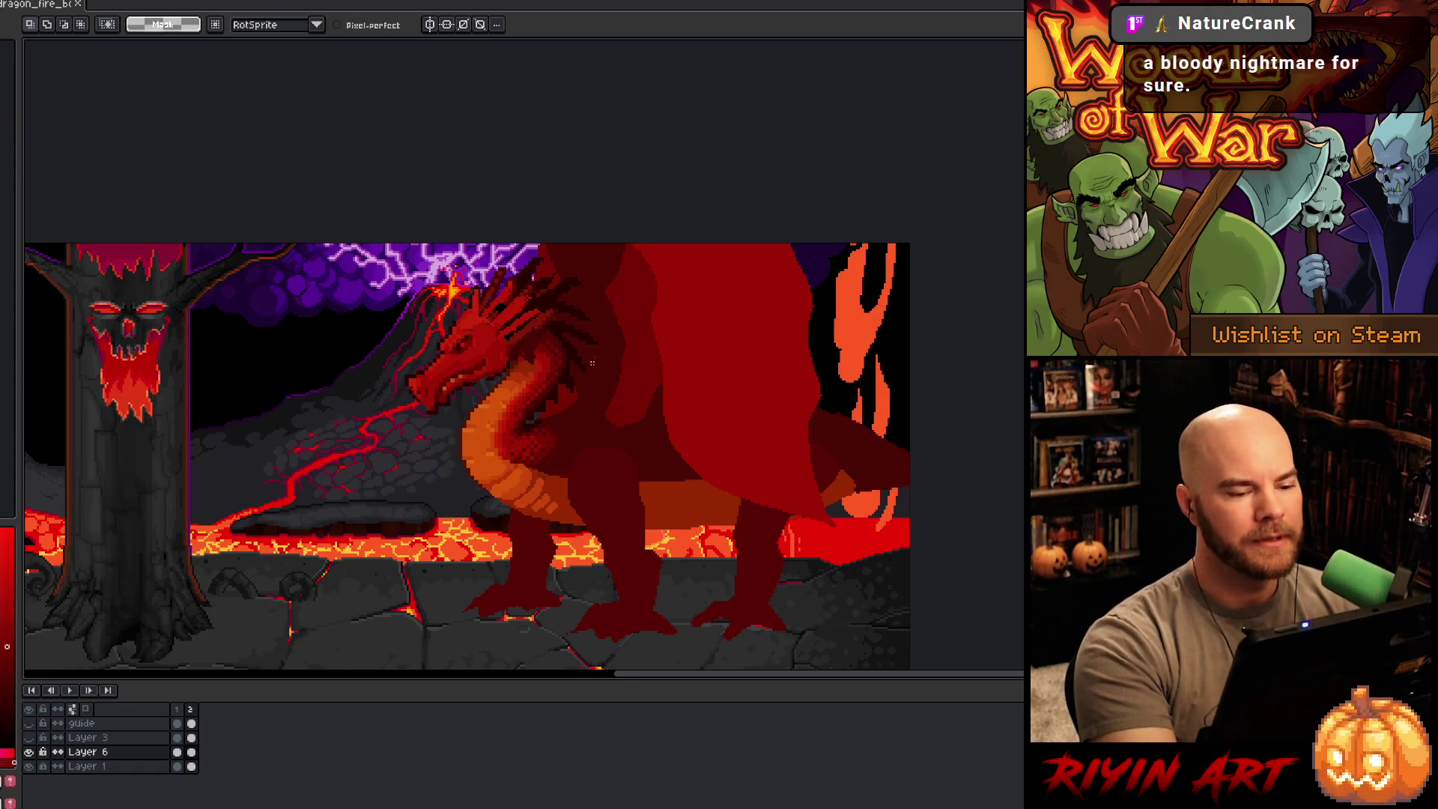
Step: Eyedrop a darker red from the dragon and draw an oval shadow on its hip with the pencil
{"action": "key", "text": "i"}
{"action": "left_click", "coordinate": [577, 432]}
{"action": "key", "text": "b"}
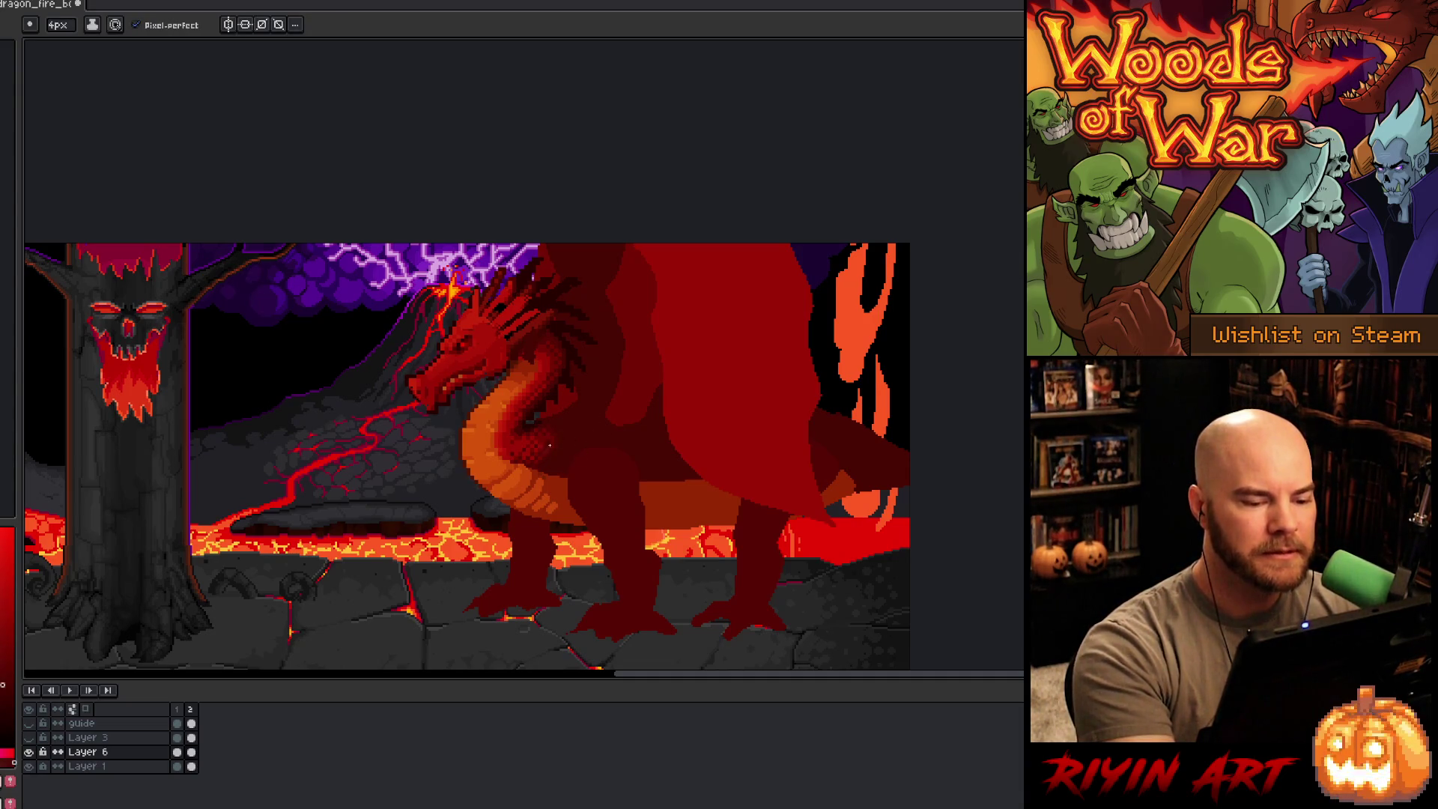
{"action": "key", "text": "i"}
{"action": "left_click", "coordinate": [543, 434]}
{"action": "key", "text": "b"}
{"action": "left_click_drag", "start_coordinate": [593, 475], "coordinate": [592, 474]}
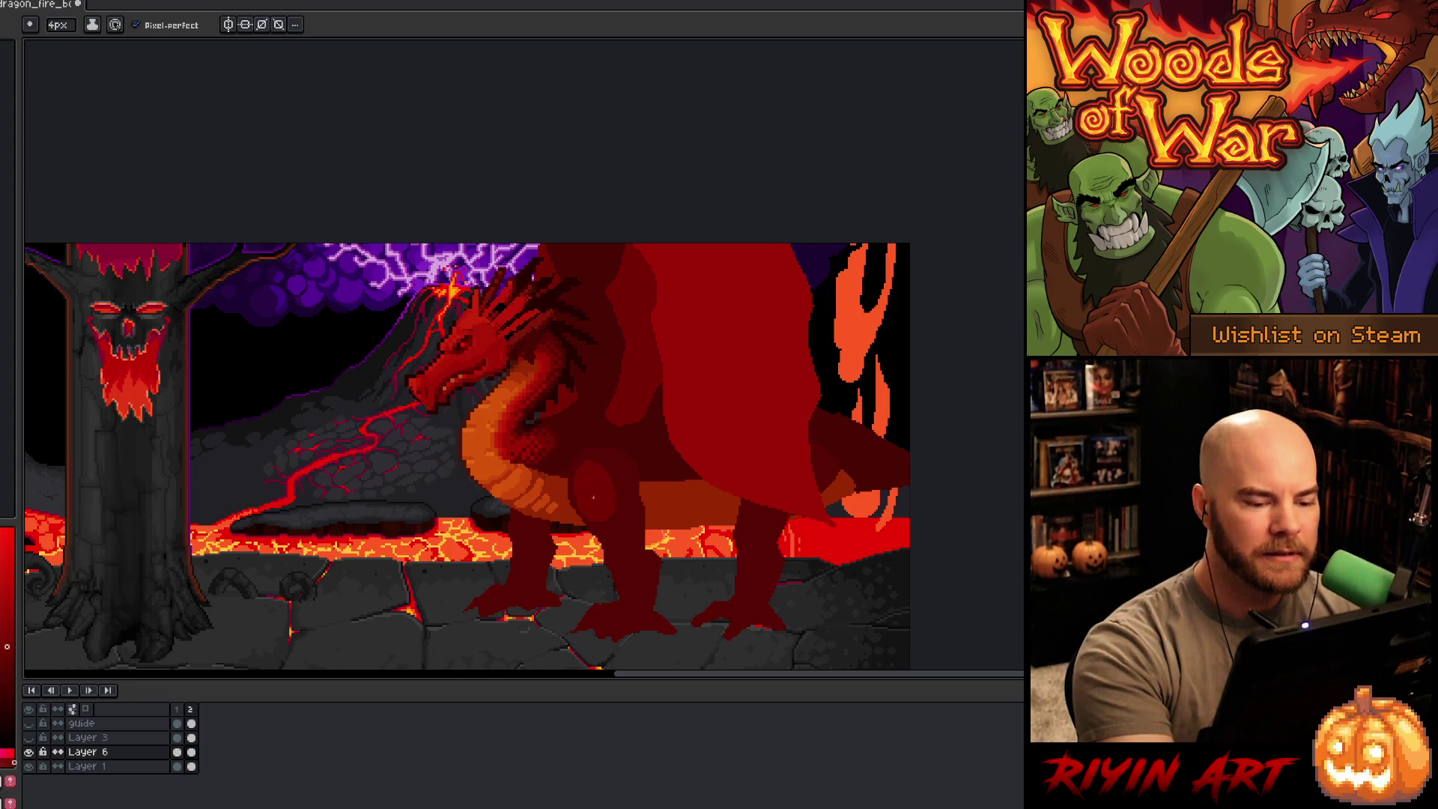
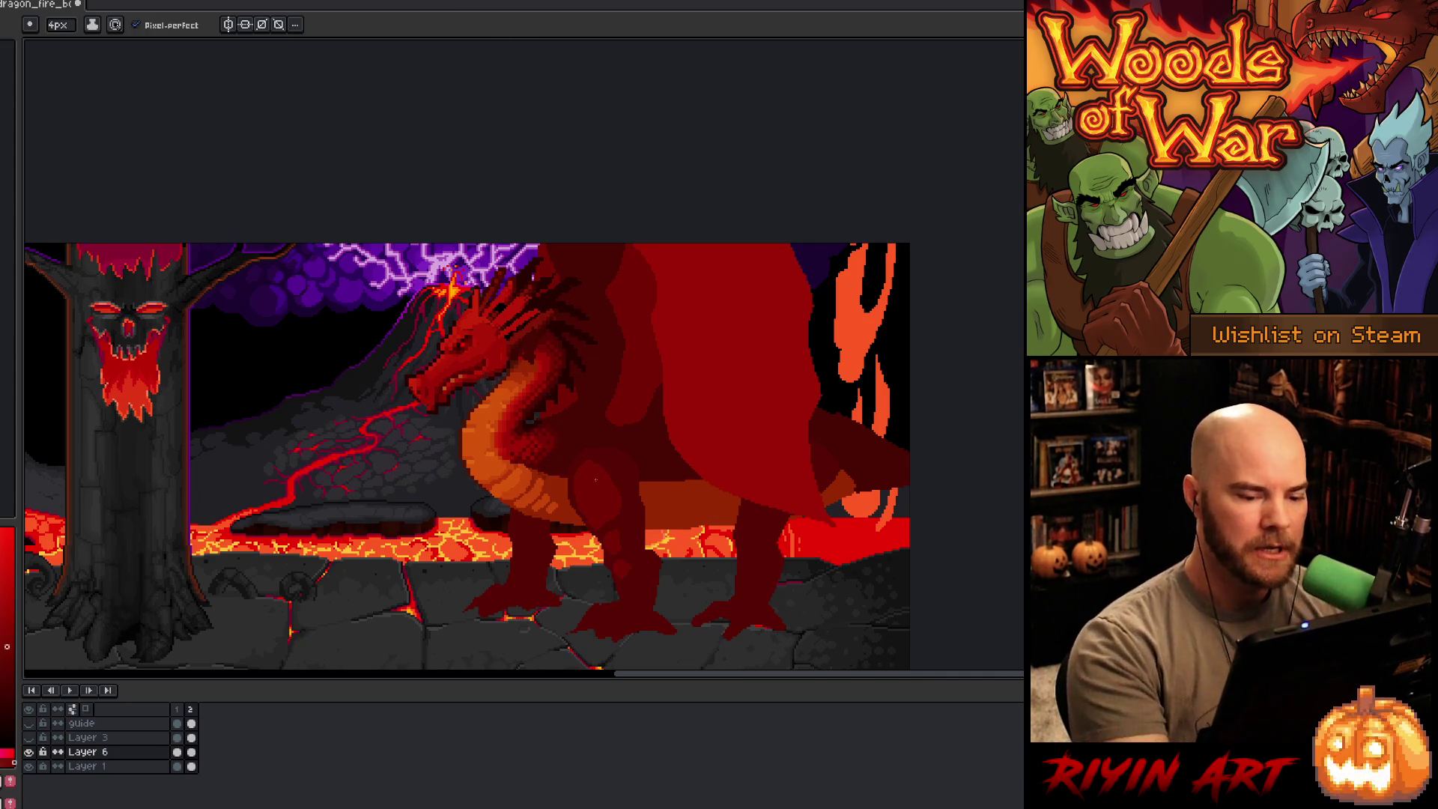
Step: Repaint the dragon's front leg using several body and leg colours eyedropped from the dragon
{"action": "key", "text": "i"}
{"action": "left_click", "coordinate": [607, 446]}
{"action": "key", "text": "b"}
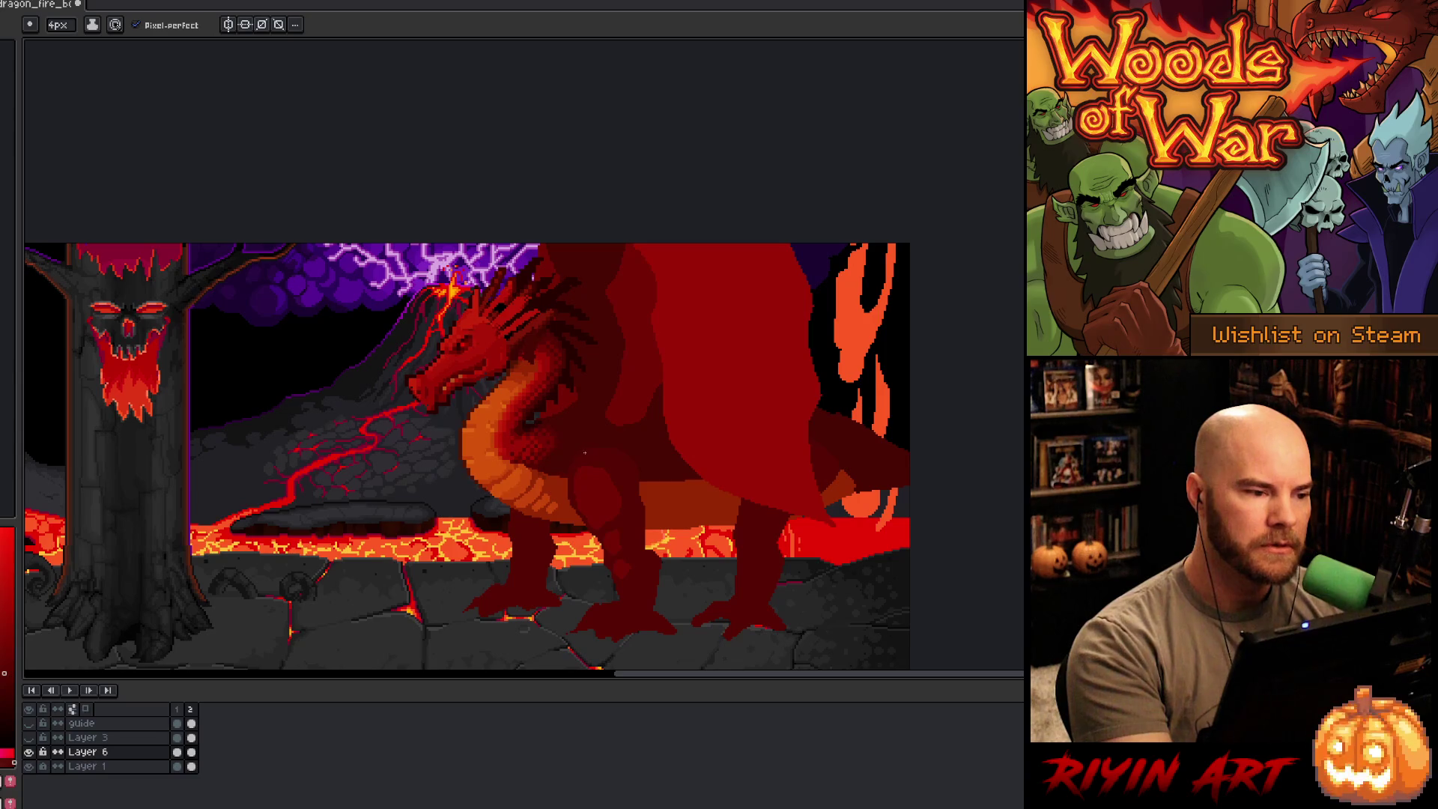
{"action": "left_click", "coordinate": [595, 495], "text": "alt"}
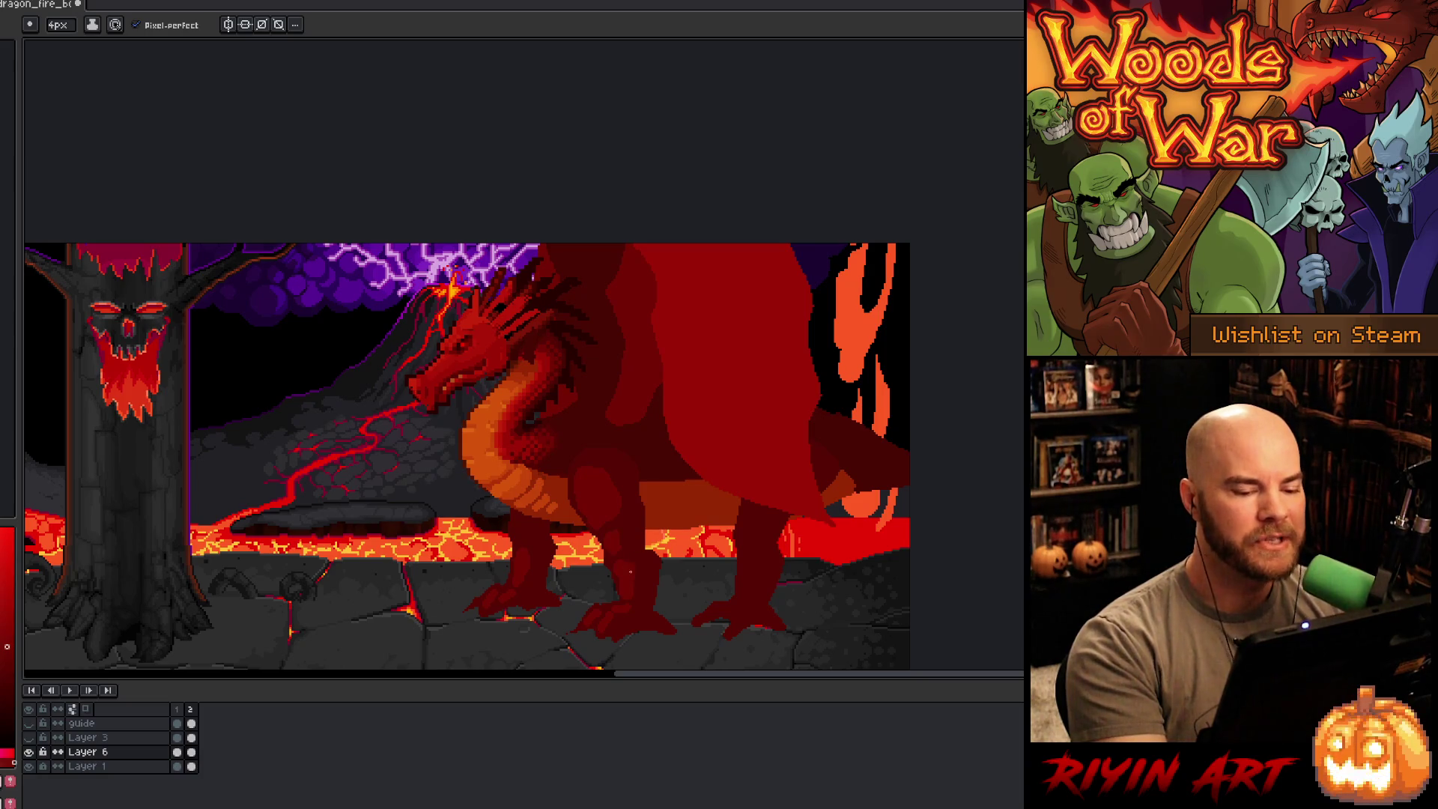
{"action": "left_click", "coordinate": [613, 471], "text": "alt"}
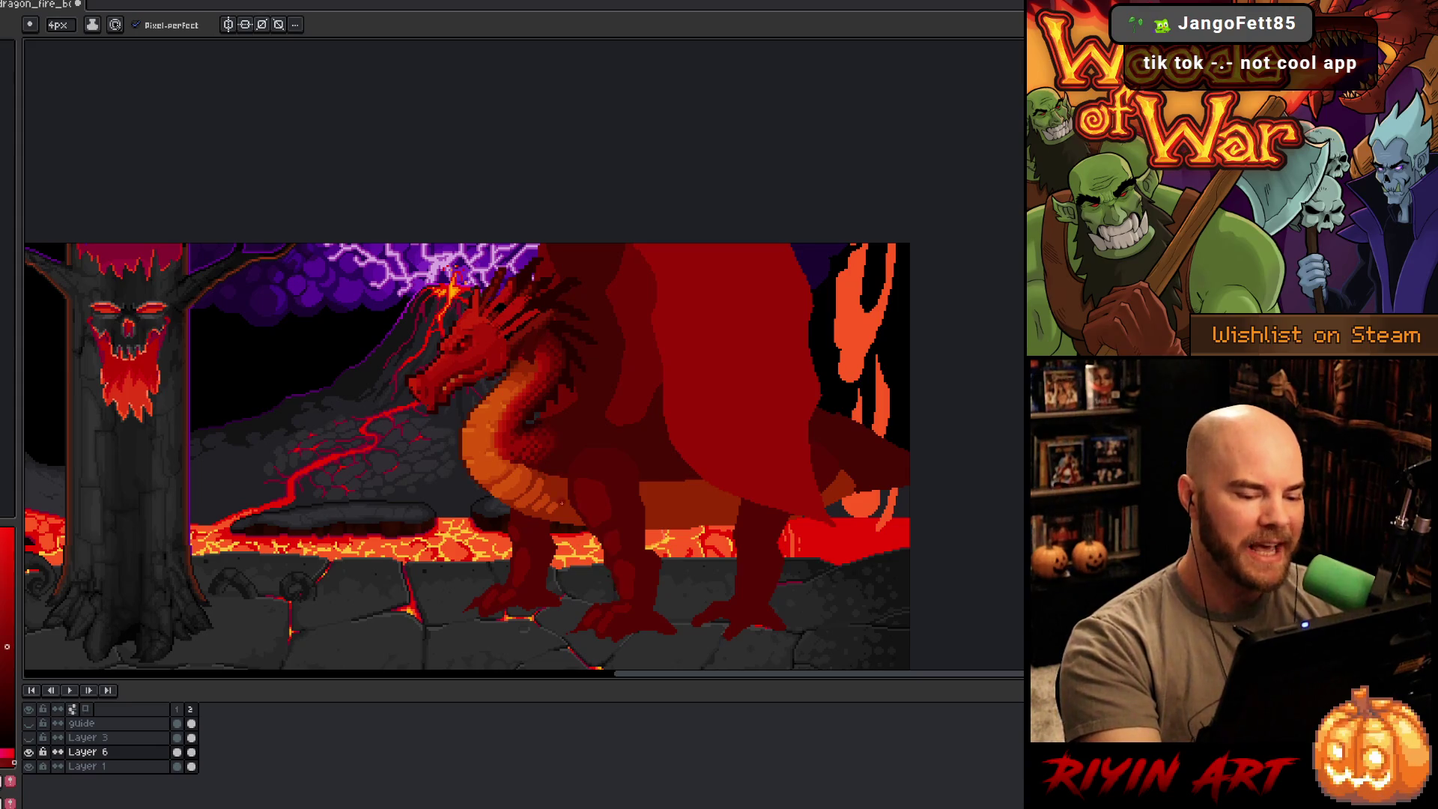
{"action": "left_click", "coordinate": [614, 543], "text": "alt"}
{"action": "left_click", "coordinate": [616, 546], "text": "alt"}
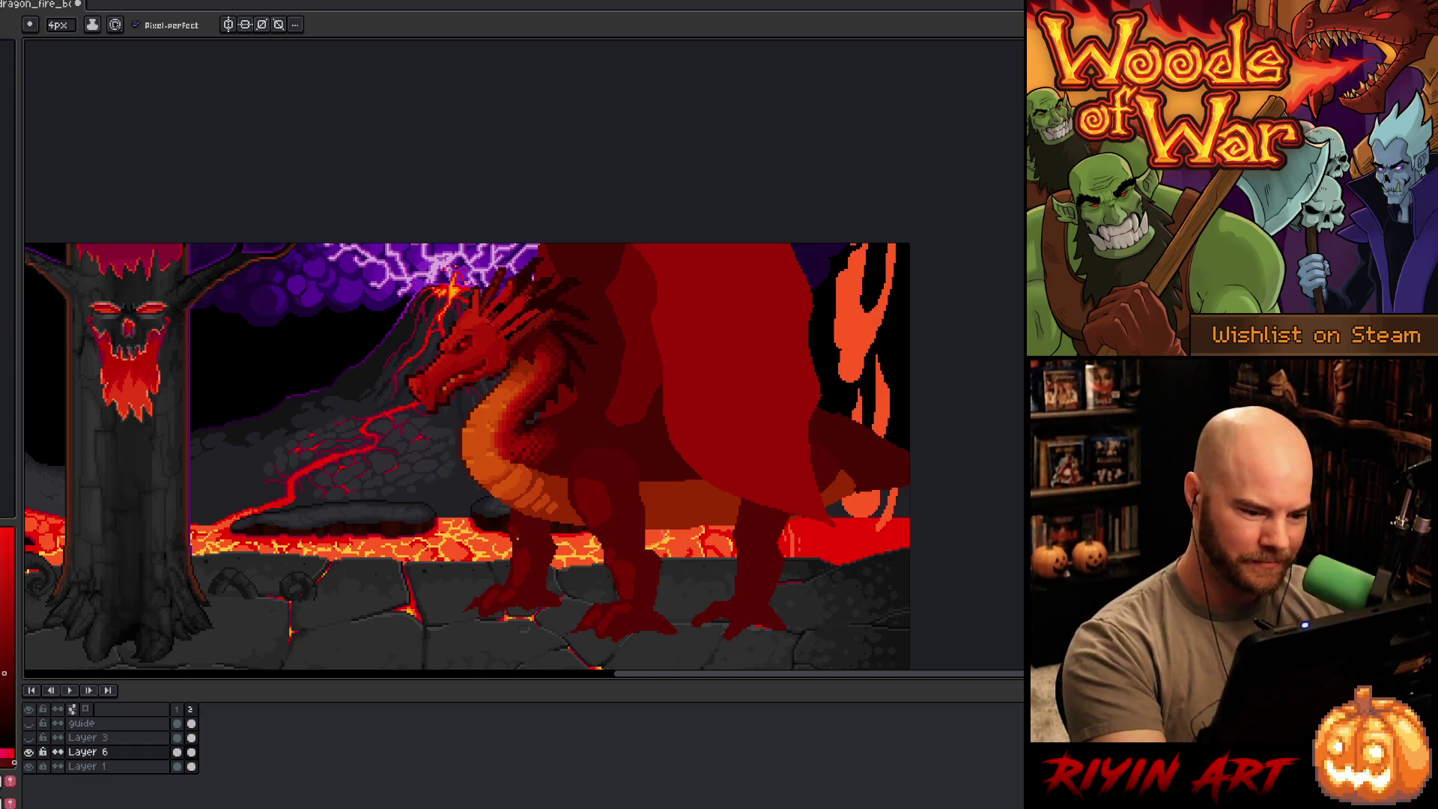
Step: Lasso-select the dragon's front leg, transform it into the new pose and deselect to commit
{"action": "key", "text": "q"}
{"action": "mouse_move", "coordinate": [503, 515]}
{"action": "left_mouse_down"}
{"action": "mouse_move", "coordinate": [539, 528]}
{"action": "mouse_move", "coordinate": [559, 563]}
{"action": "mouse_move", "coordinate": [497, 545]}
{"action": "left_mouse_up"}
{"action": "left_click", "coordinate": [536, 552]}
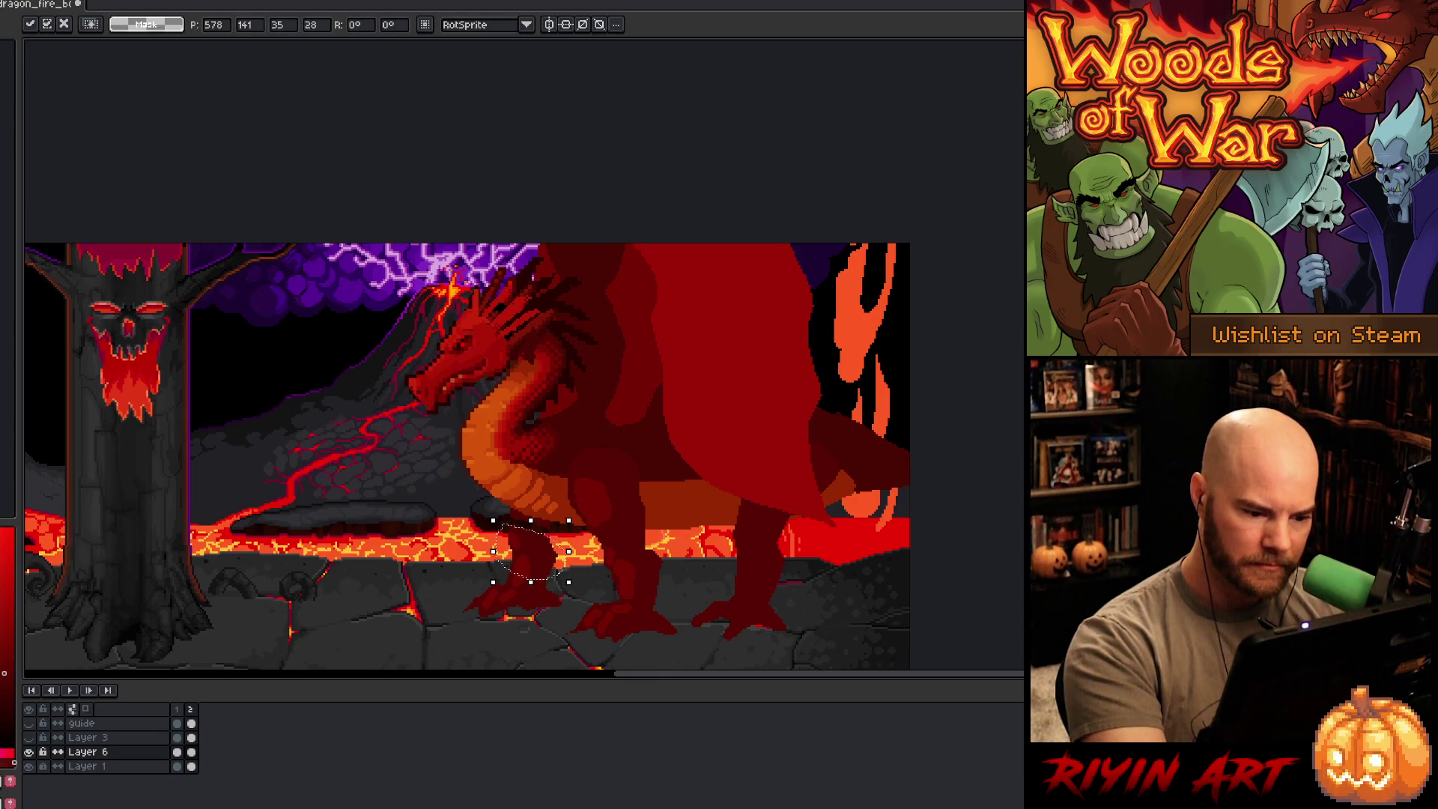
{"action": "key", "text": "ctrl+d"}
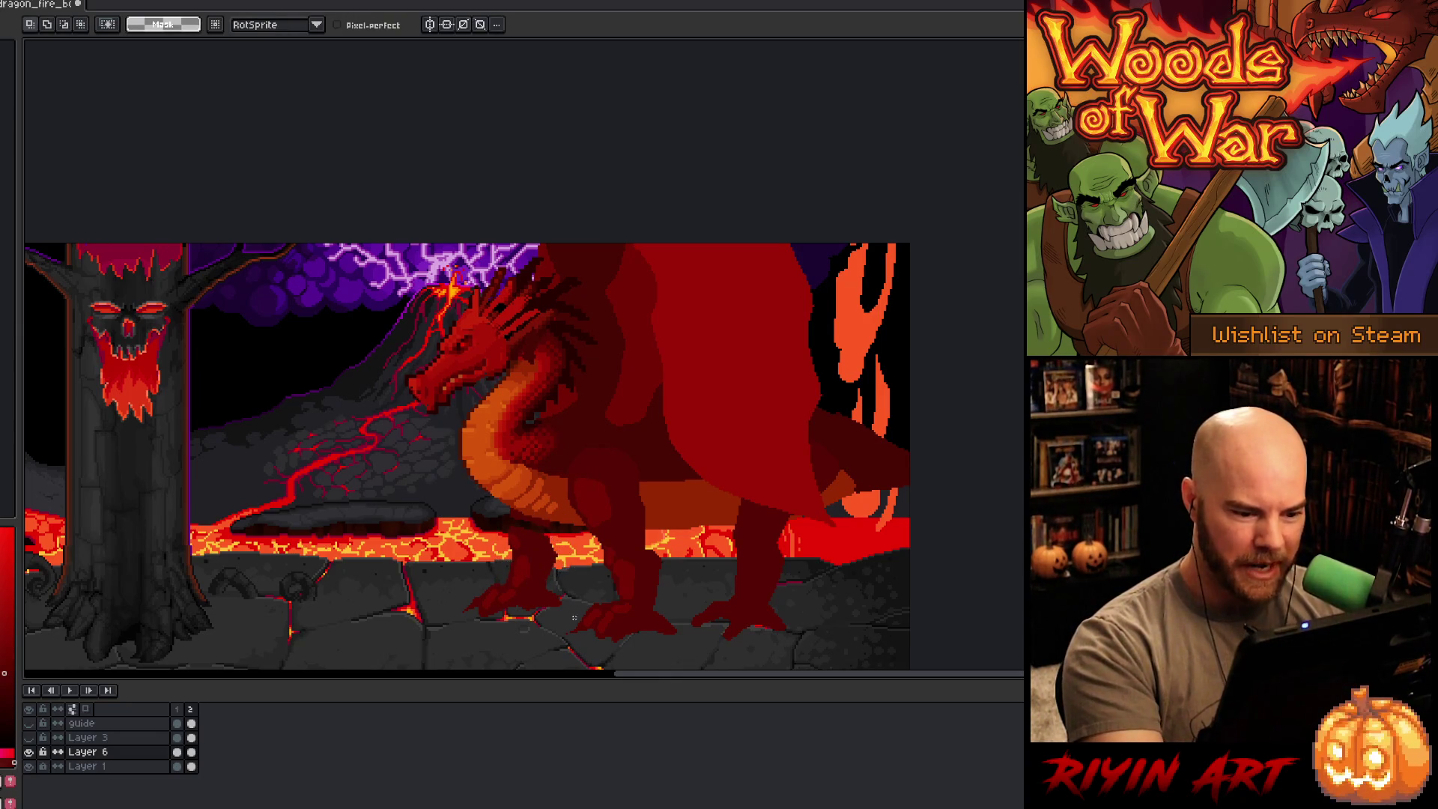
{"action": "mouse_move", "coordinate": [517, 623]}
{"action": "left_mouse_down"}
{"action": "mouse_move", "coordinate": [468, 603]}
{"action": "mouse_move", "coordinate": [499, 527]}
{"action": "mouse_move", "coordinate": [522, 526]}
{"action": "mouse_move", "coordinate": [537, 569]}
{"action": "mouse_move", "coordinate": [516, 623]}
{"action": "mouse_move", "coordinate": [475, 609]}
{"action": "mouse_move", "coordinate": [514, 606]}
{"action": "left_mouse_up"}
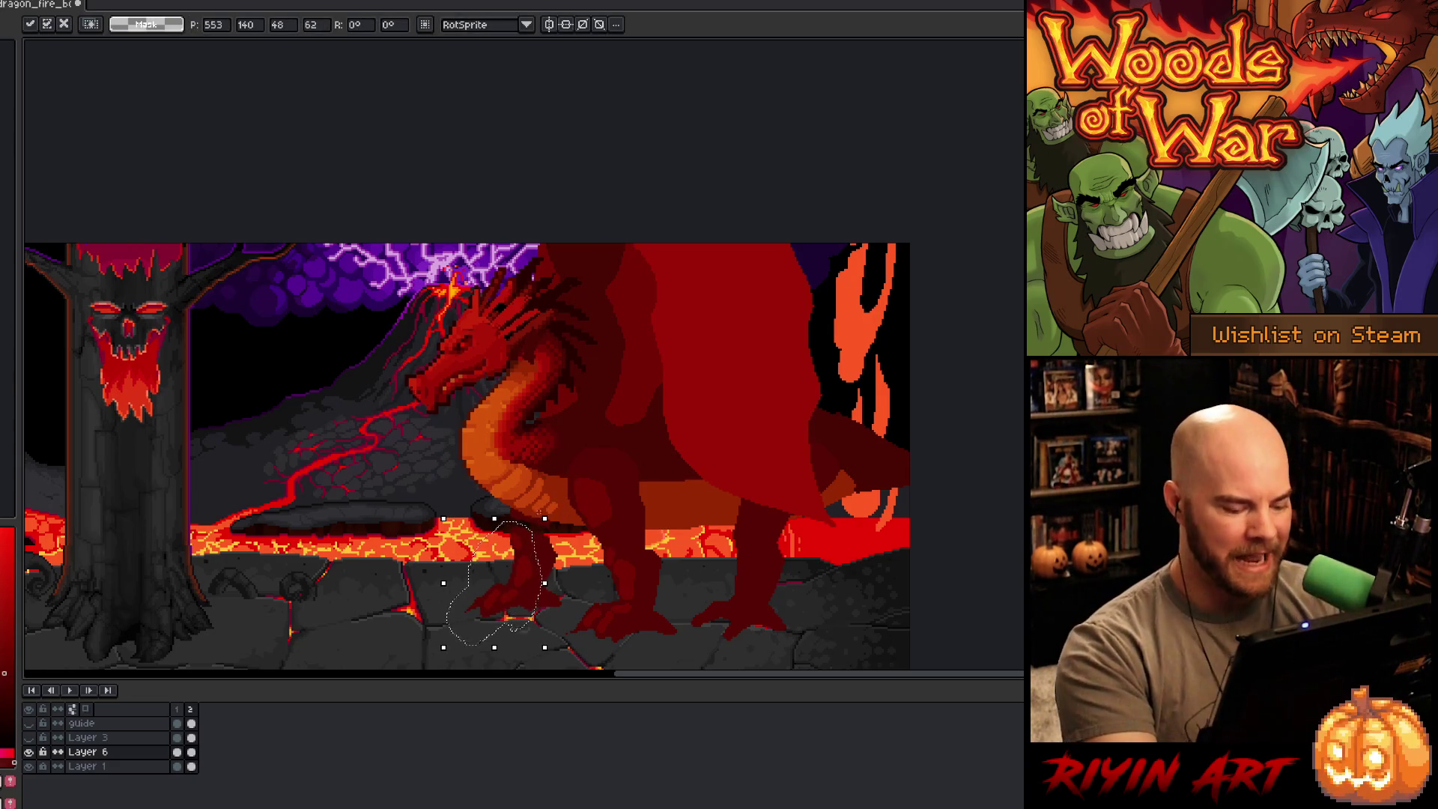
{"action": "key", "text": "ctrl+d"}
Step: Return to the pencil and save the drawing with Ctrl+S
{"action": "key", "text": "i"}
{"action": "key", "text": "b"}
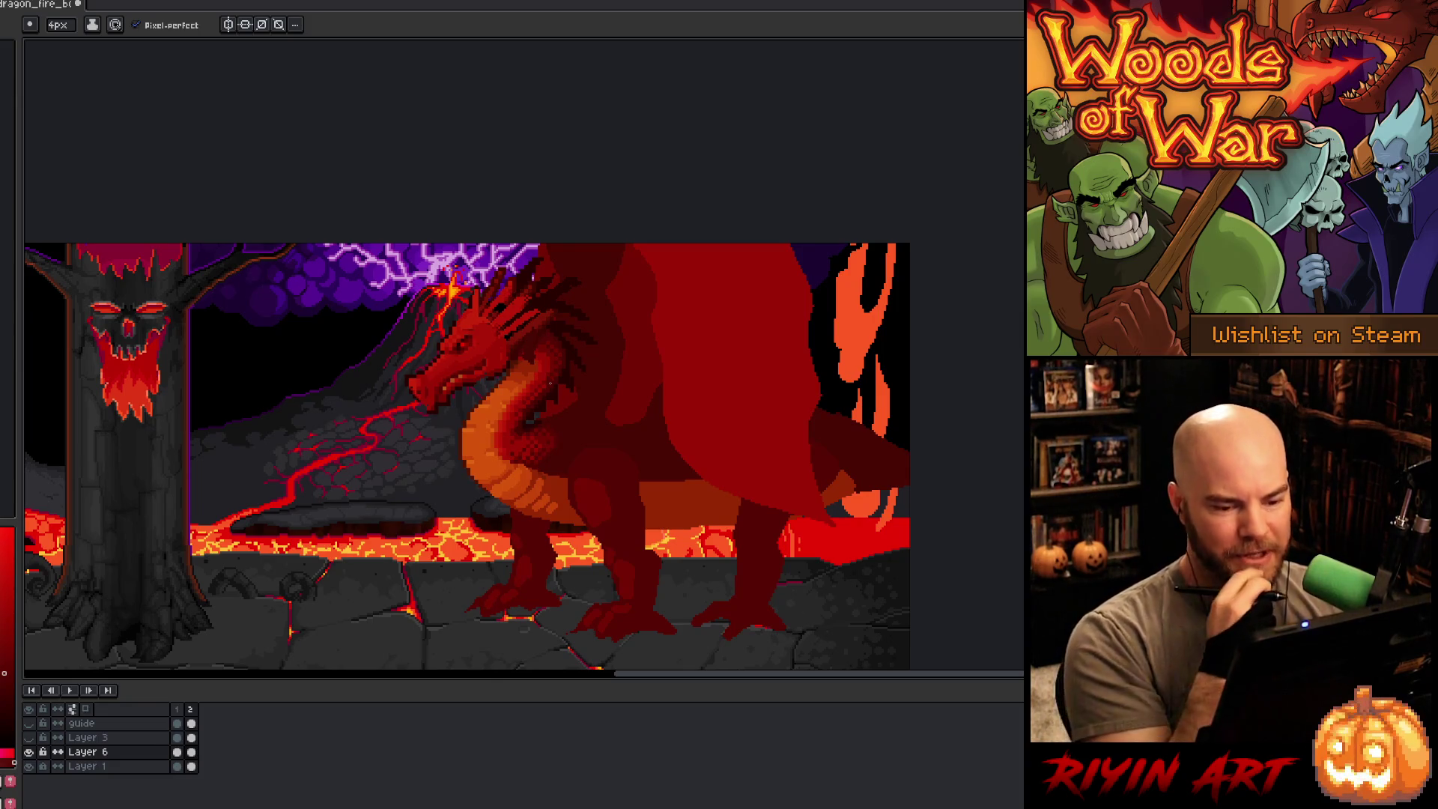
{"action": "key", "text": "ctrl+s"}
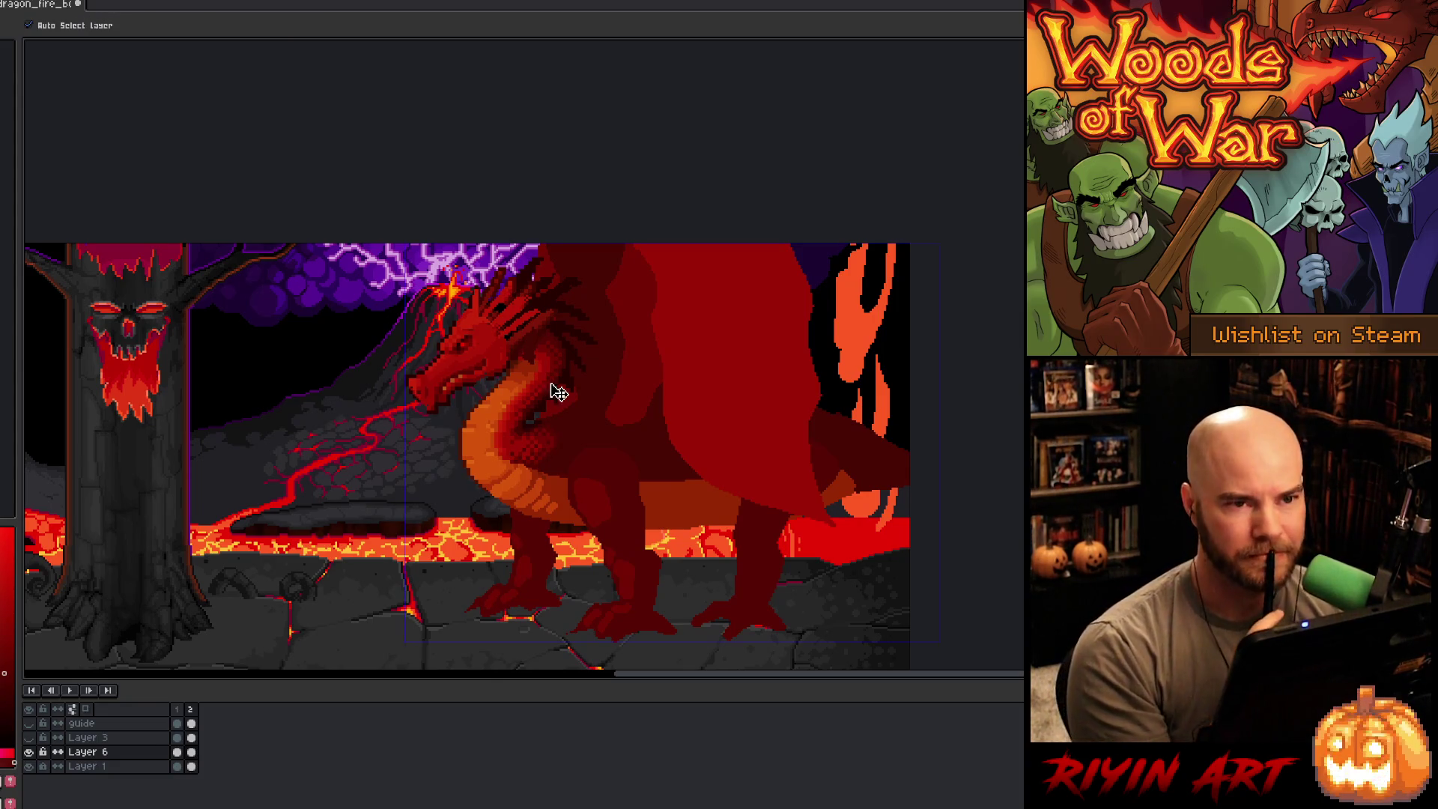